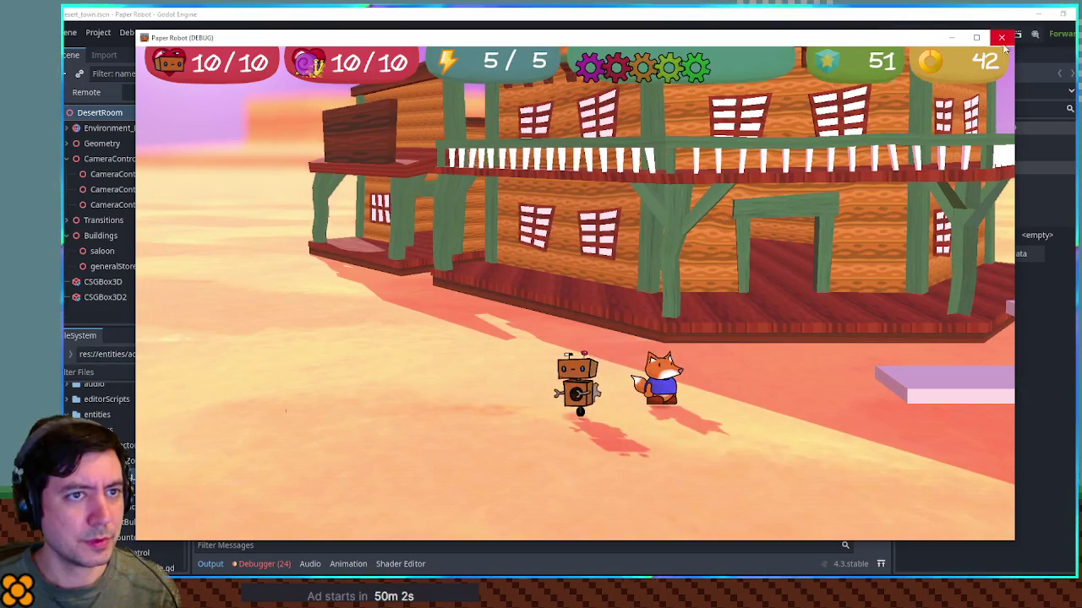
Step: Close the running game and find the isDigging assignment near line 79 in actor_partner_fox.gd
click(1002, 37)
click(237, 128)
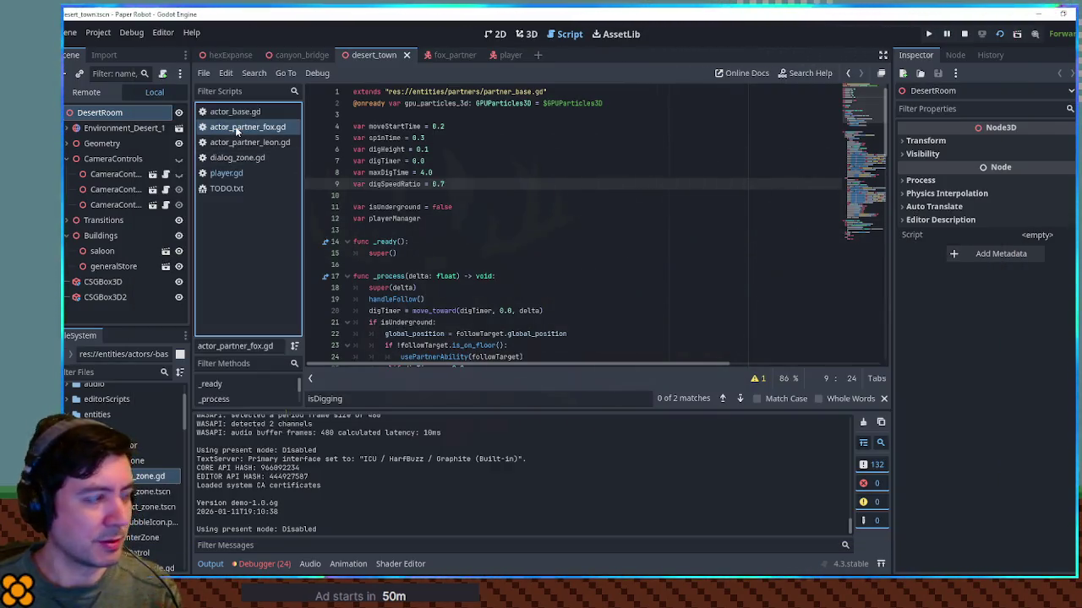
scroll(620, 248, down, 7)
scroll(621, 248, down, 6)
scroll(620, 249, down, 3)
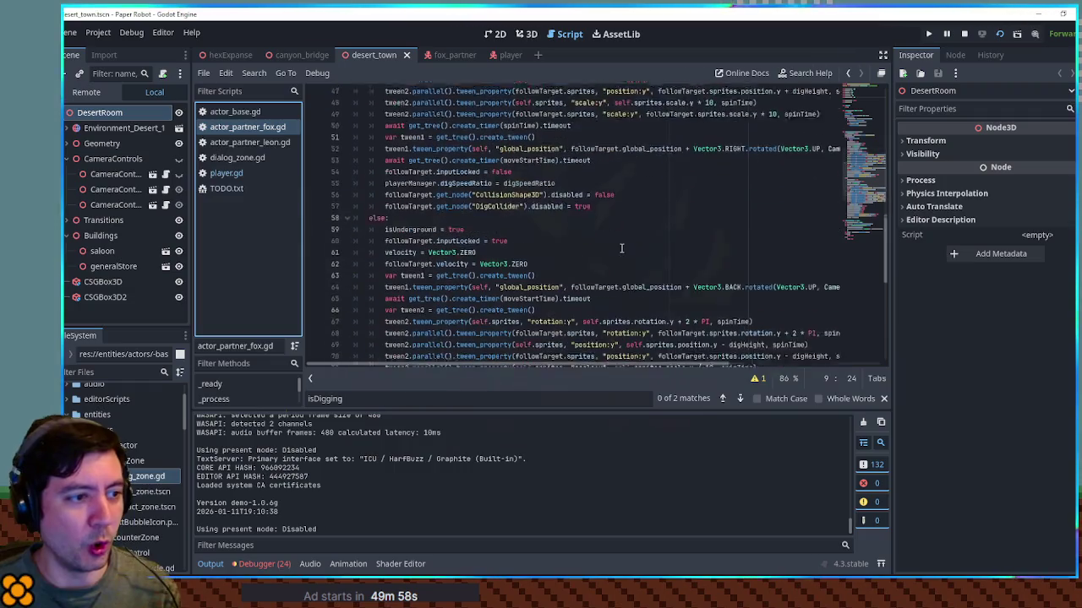
scroll(621, 249, down, 2)
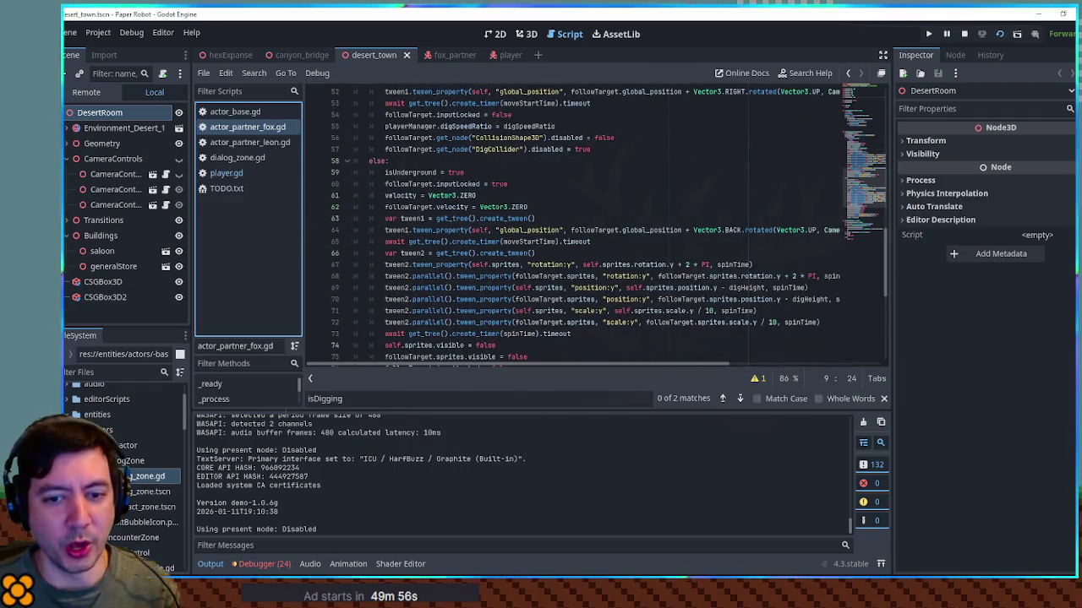
scroll(634, 308, down, 2)
scroll(634, 308, down, 3)
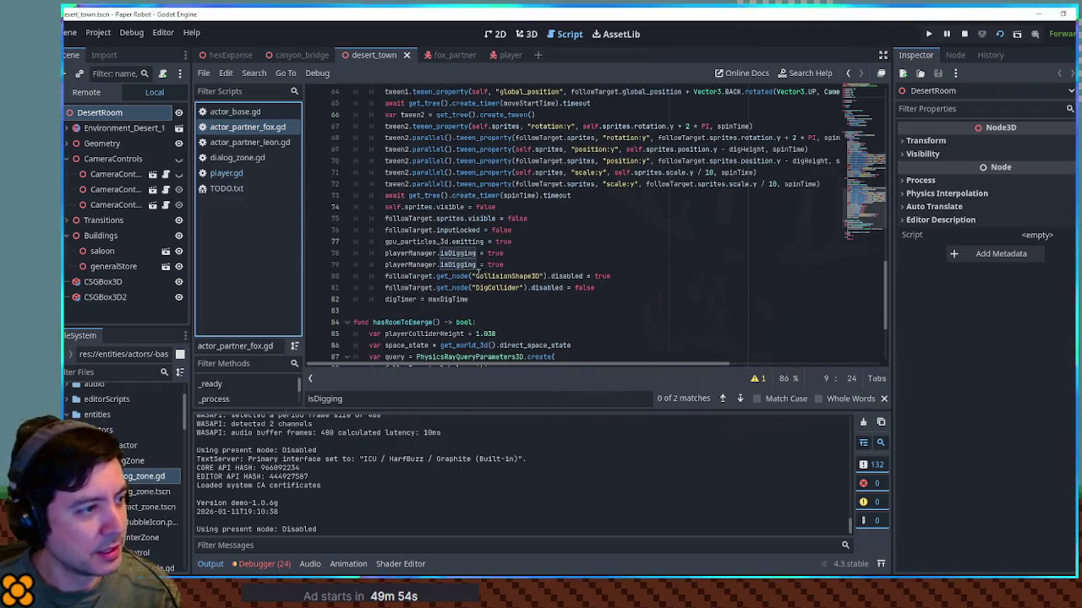
click(452, 264)
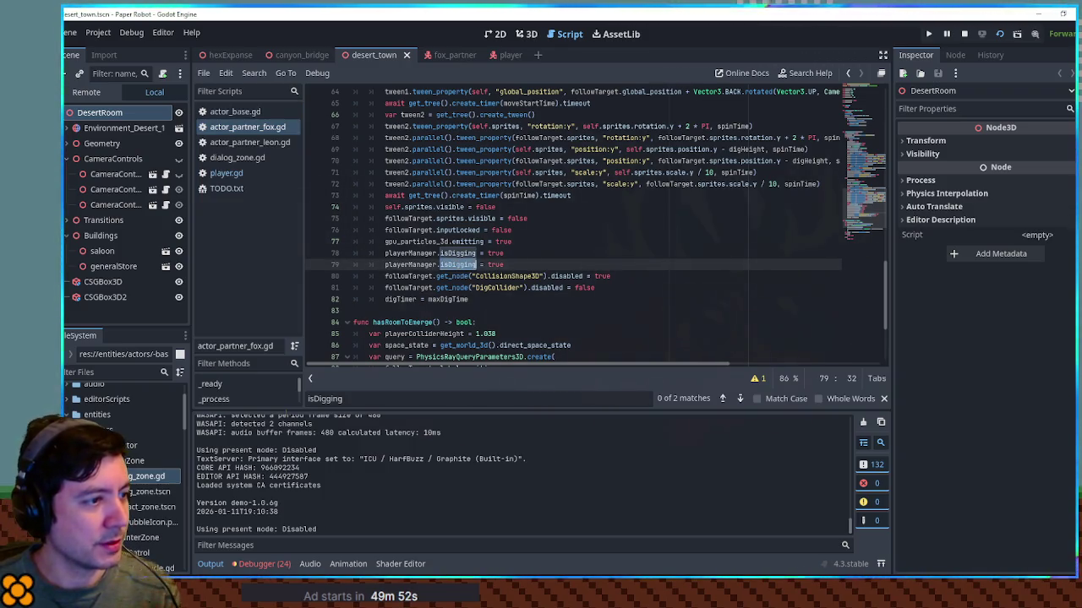
Step: Copy the isDigging = true line over line 55's dig speed ratio and change it to false
scroll(559, 272, up, 6)
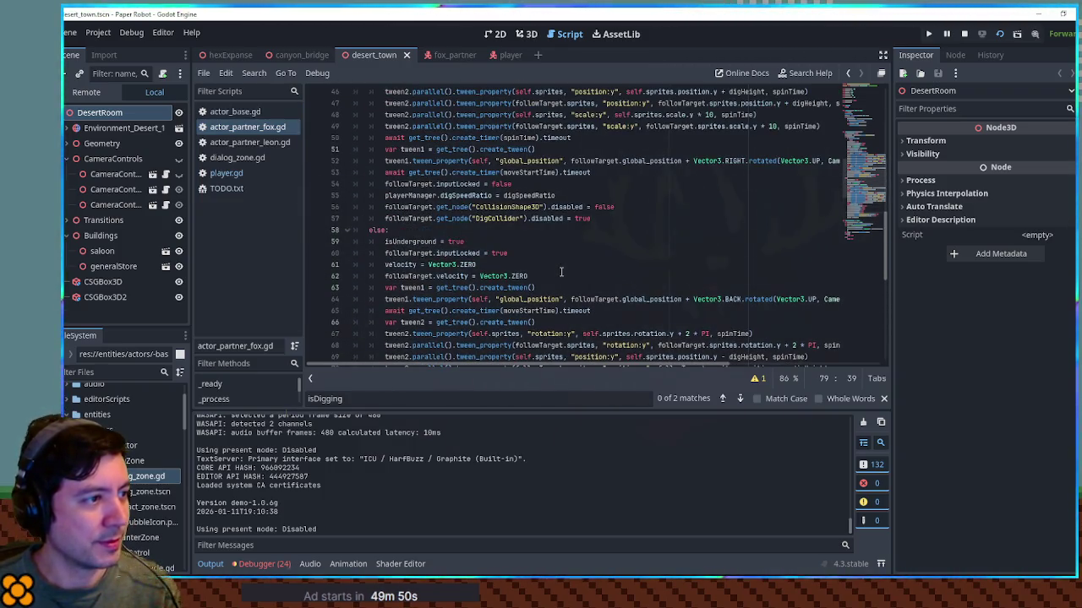
scroll(560, 271, down, 2)
scroll(516, 335, down, 2)
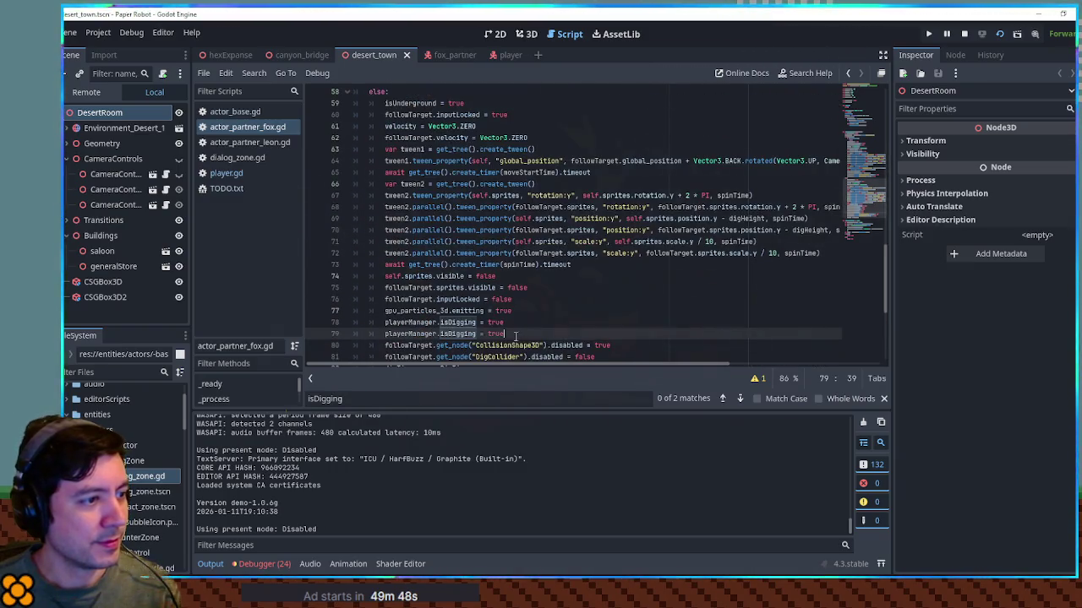
scroll(525, 333, up, 5)
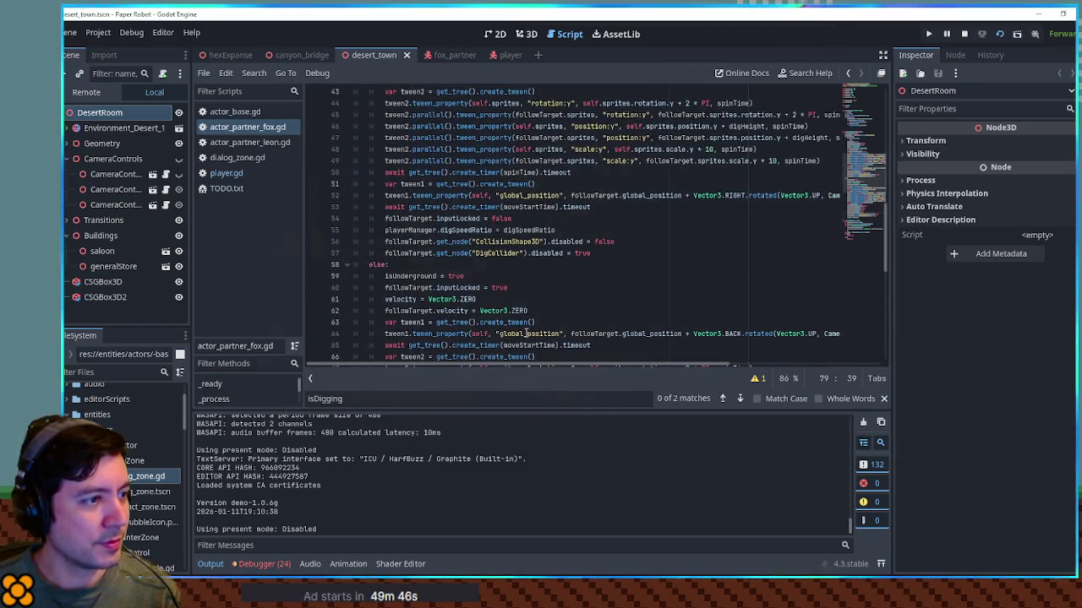
scroll(534, 264, down, 2)
scroll(541, 288, down, 3)
click(558, 322)
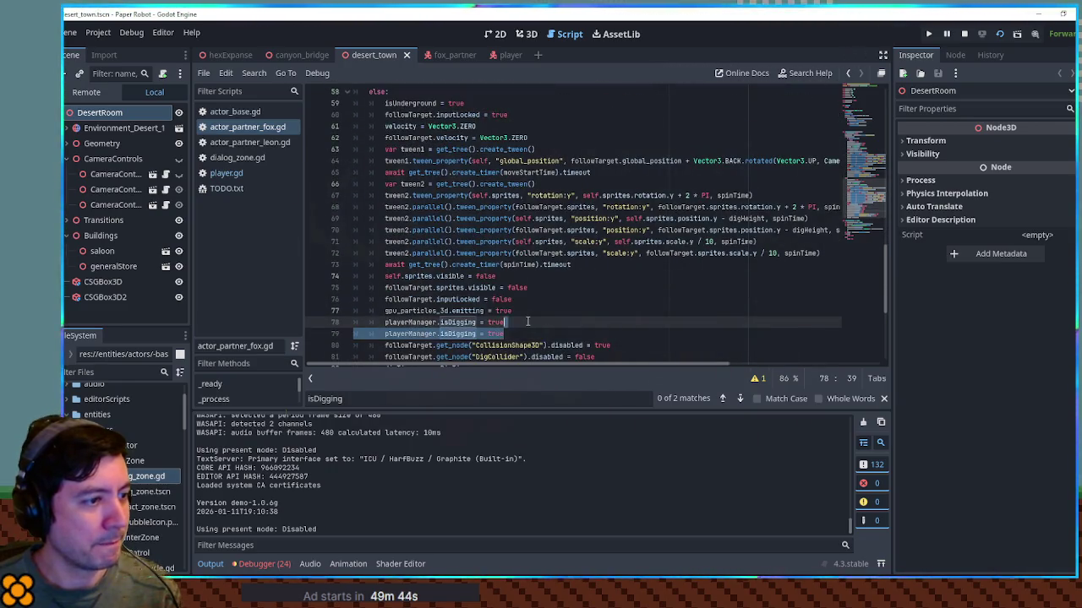
scroll(558, 322, up, 5)
triple_click(573, 229)
text(playerManager.isDigging = true)
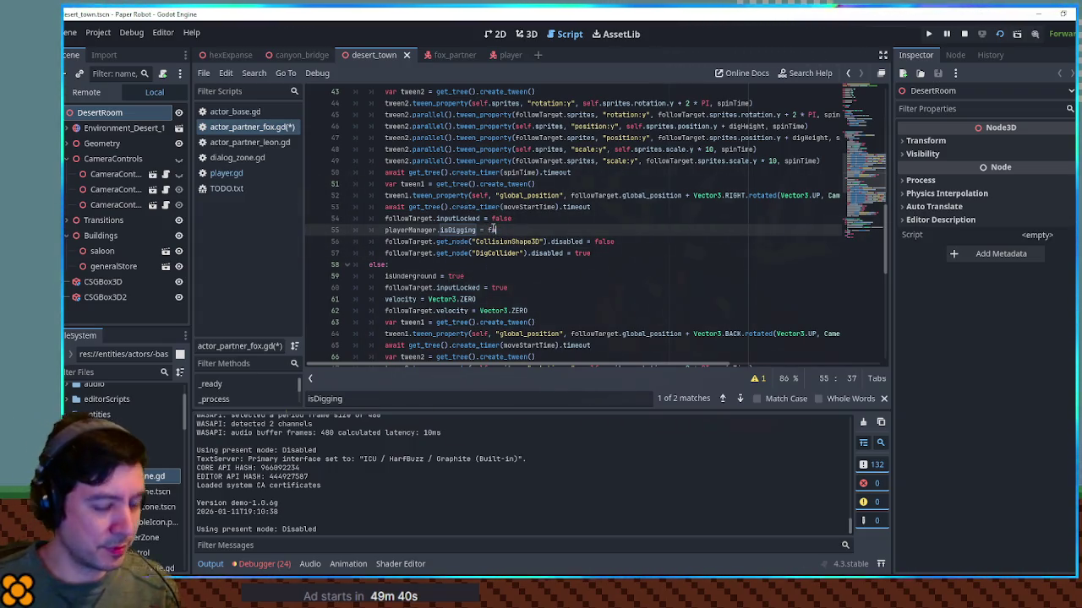
text(false)
Step: Save the script, then run the game and test the robot digging underground
key(ctrl+s)
key(F6)
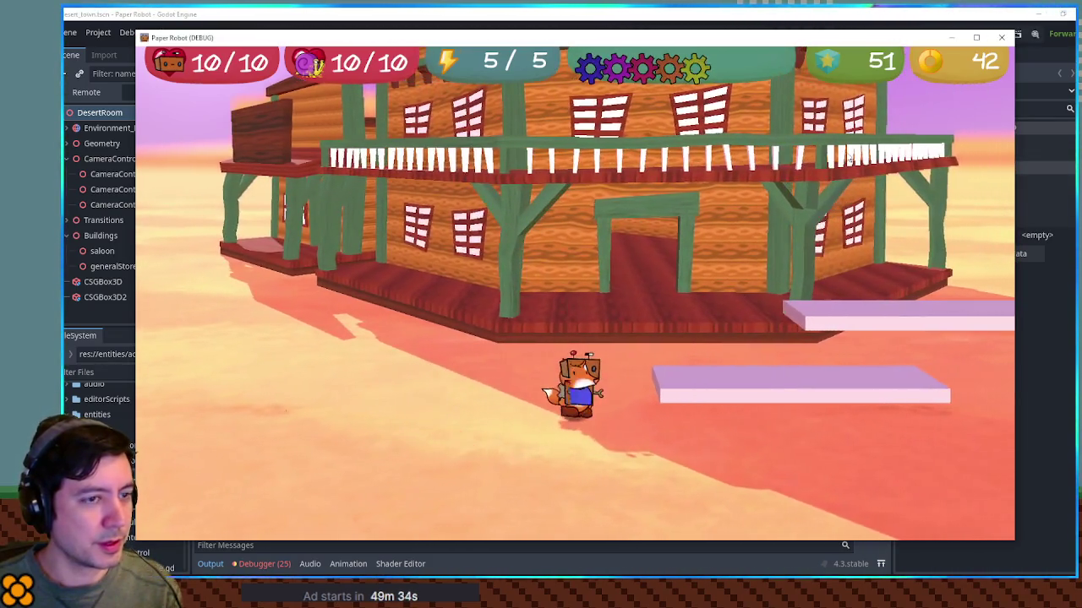
key(F8)
key(ctrl+z)
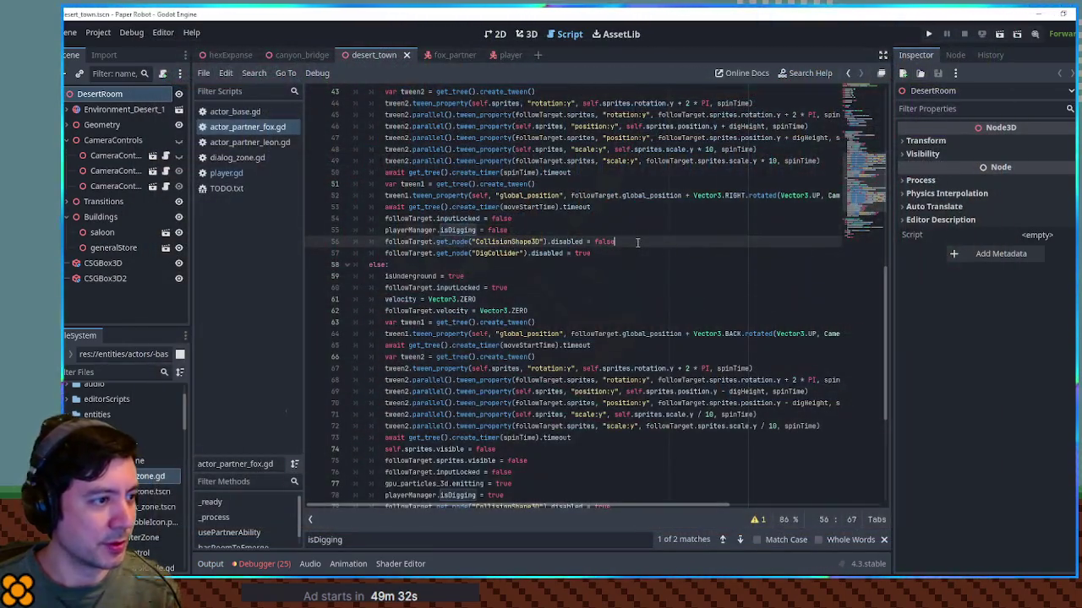
Step: Undo back through recent edits in actor_partner_fox.gd, checking lines 9 and 55
key(ctrl+z)
key(ctrl+z)
key(ctrl+z)
key(ctrl+z)
key(ctrl+z)
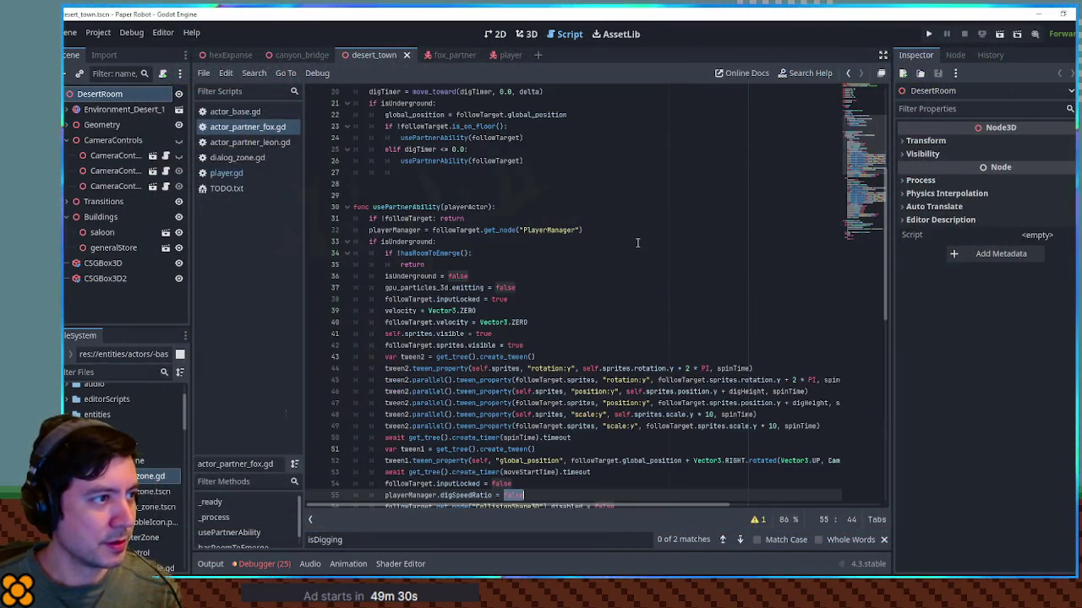
key(ctrl+z)
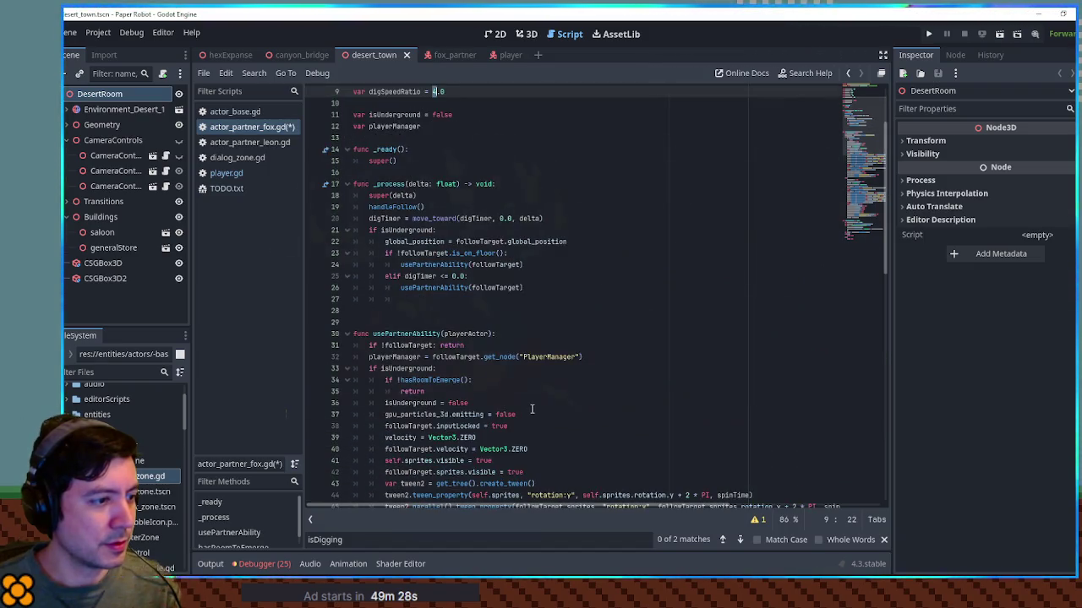
key(ctrl+z)
key(ctrl+z)
key(ctrl+z)
key(ctrl+z)
key(ctrl+z)
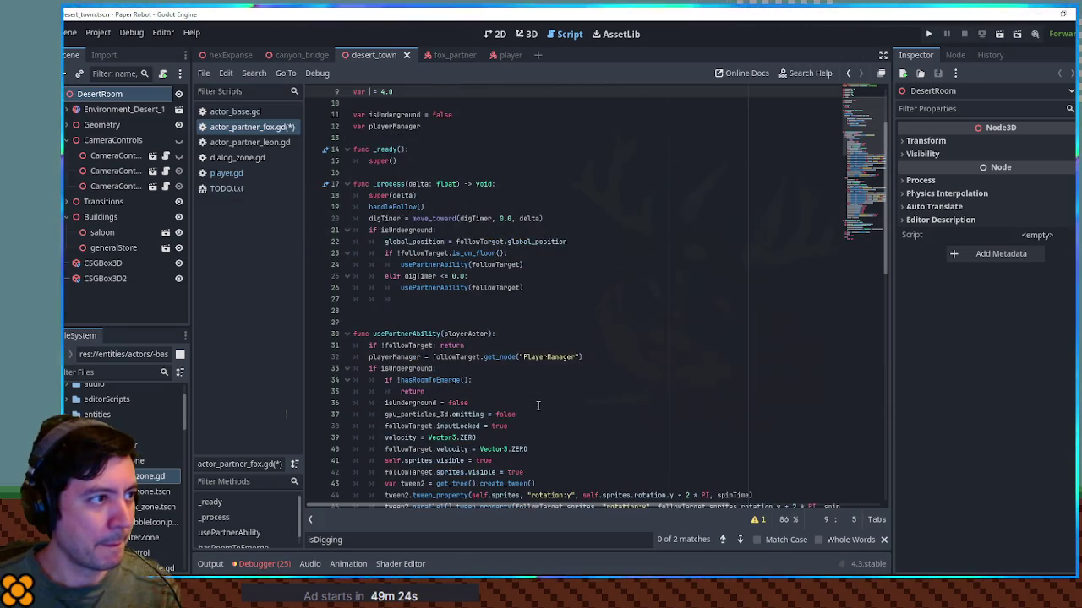
key(ctrl+z)
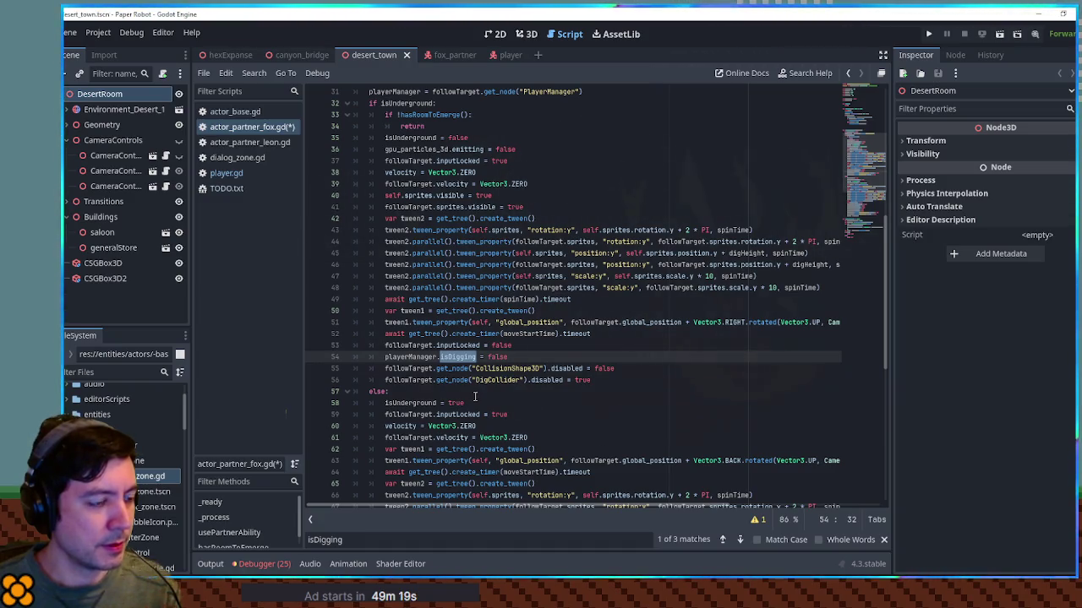
key(ctrl+z)
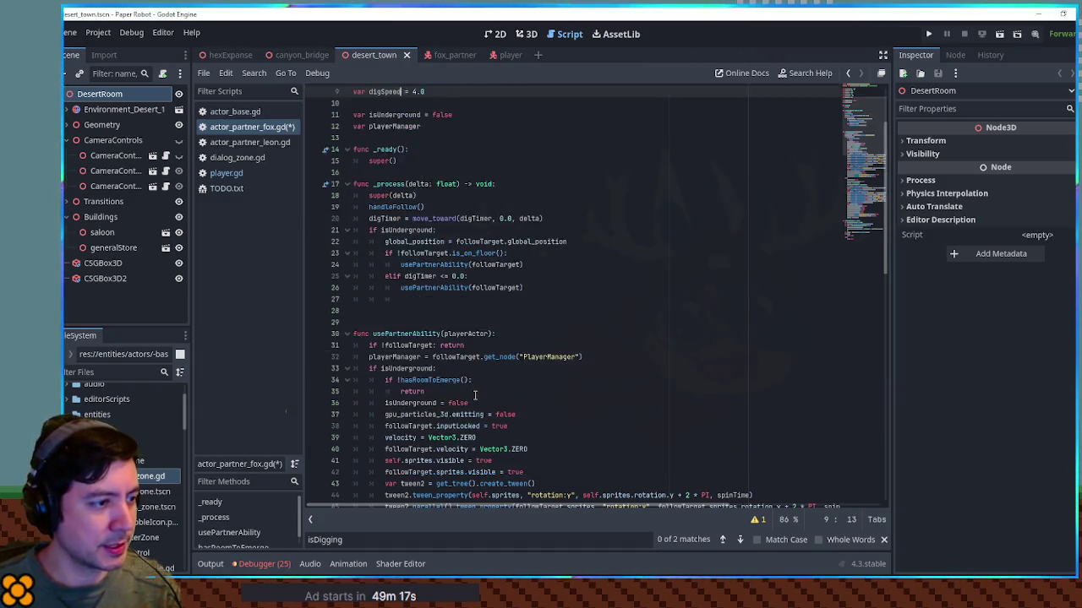
key(ctrl+z)
key(ctrl+z)
key(ctrl+z)
key(ctrl+z)
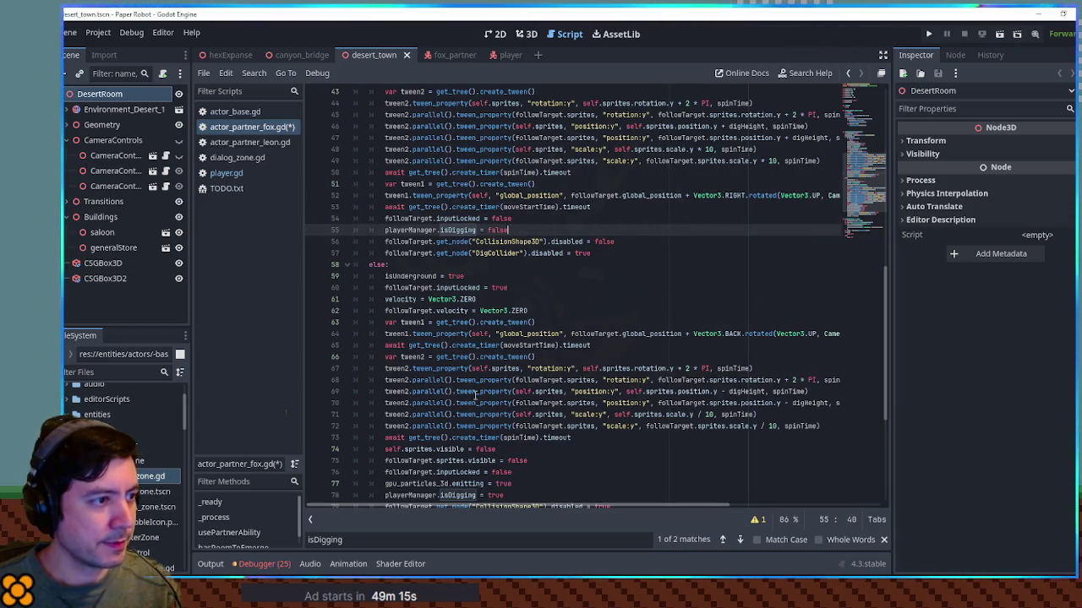
scroll(519, 231, up, 6)
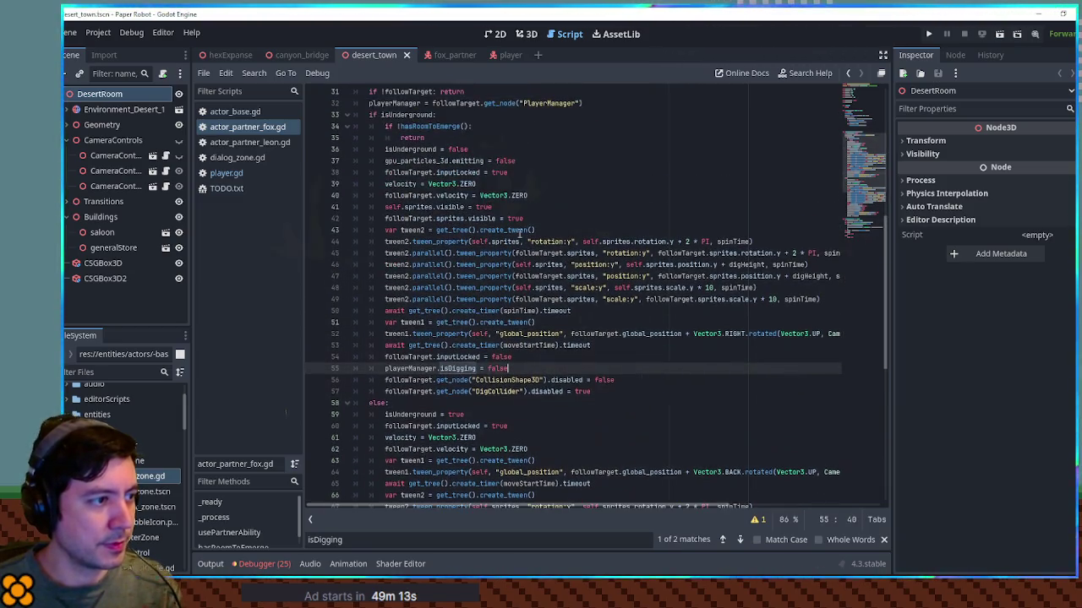
scroll(517, 358, down, 3)
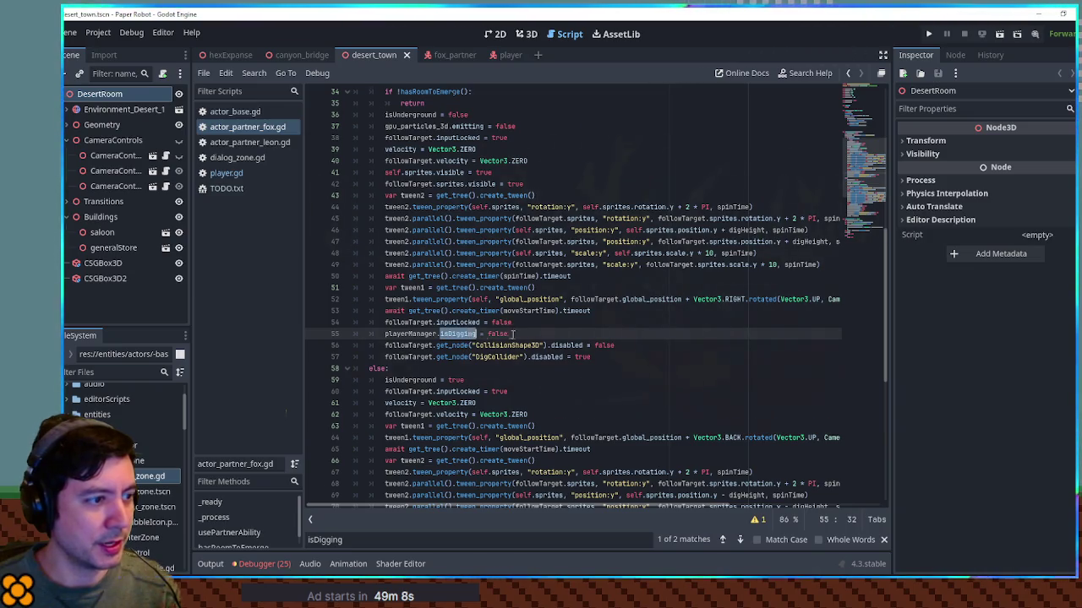
scroll(499, 347, down, 4)
scroll(473, 363, down, 3)
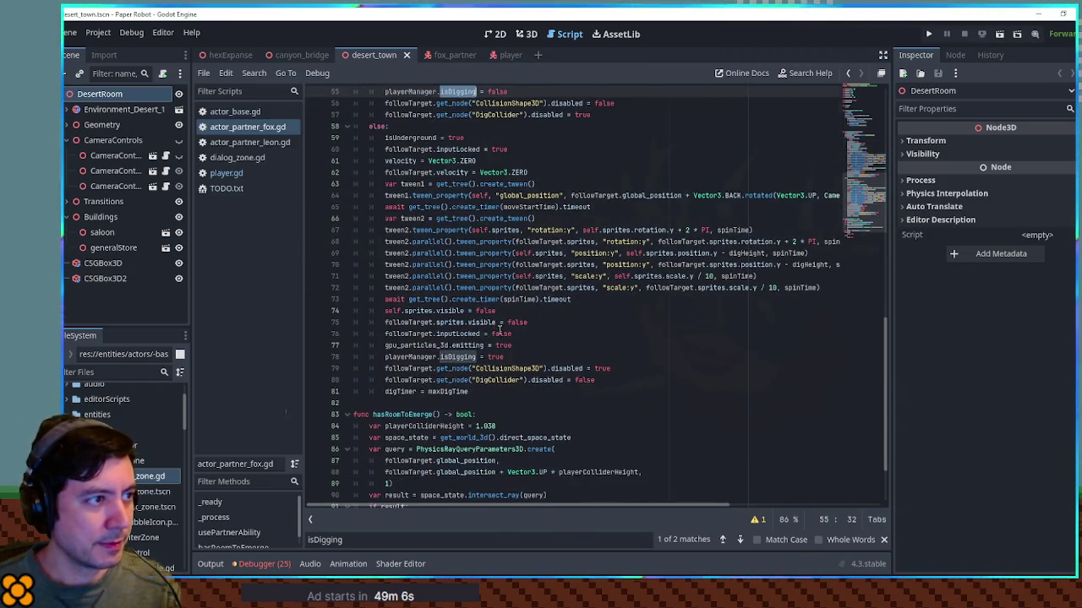
scroll(499, 328, up, 2)
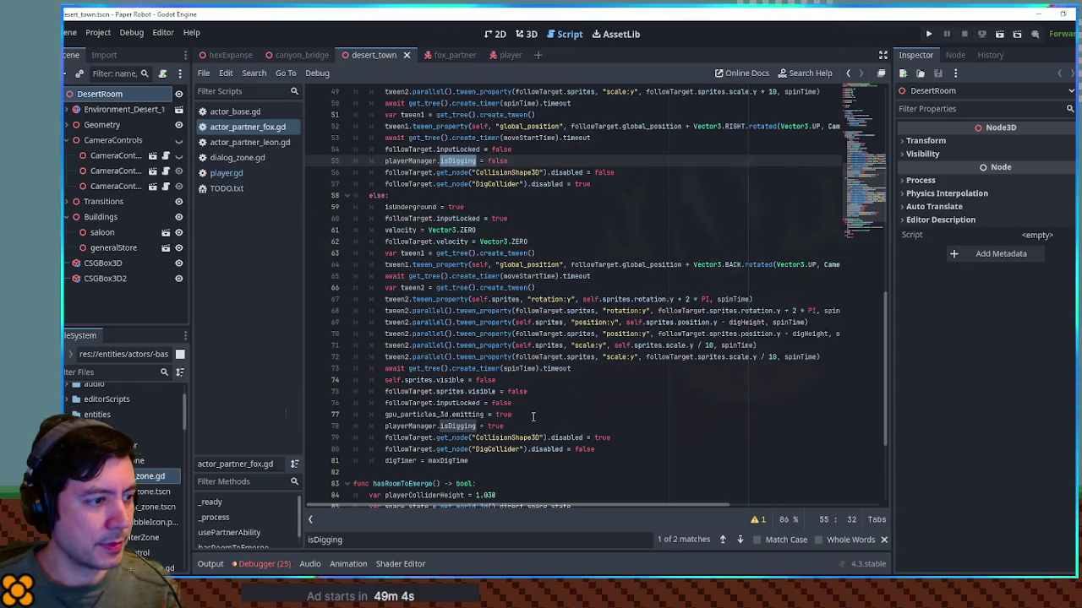
scroll(532, 417, down, 2)
Step: Redo so line 55 sets isDigging and the digSpeedRatio line follows line 78
key(ctrl+z)
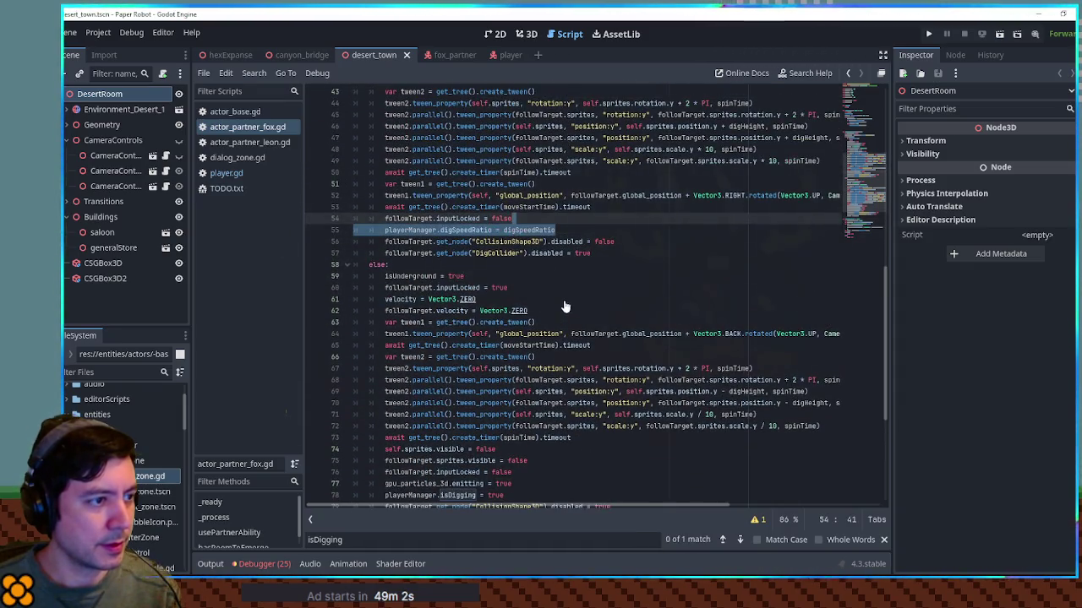
key(ctrl+shift+z)
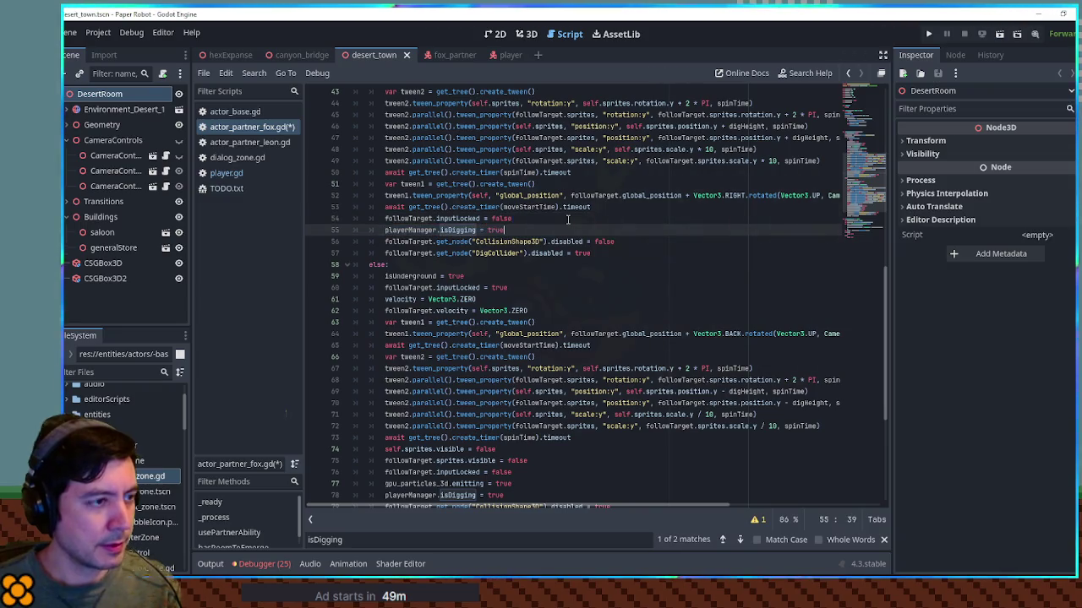
key(ctrl+shift+z)
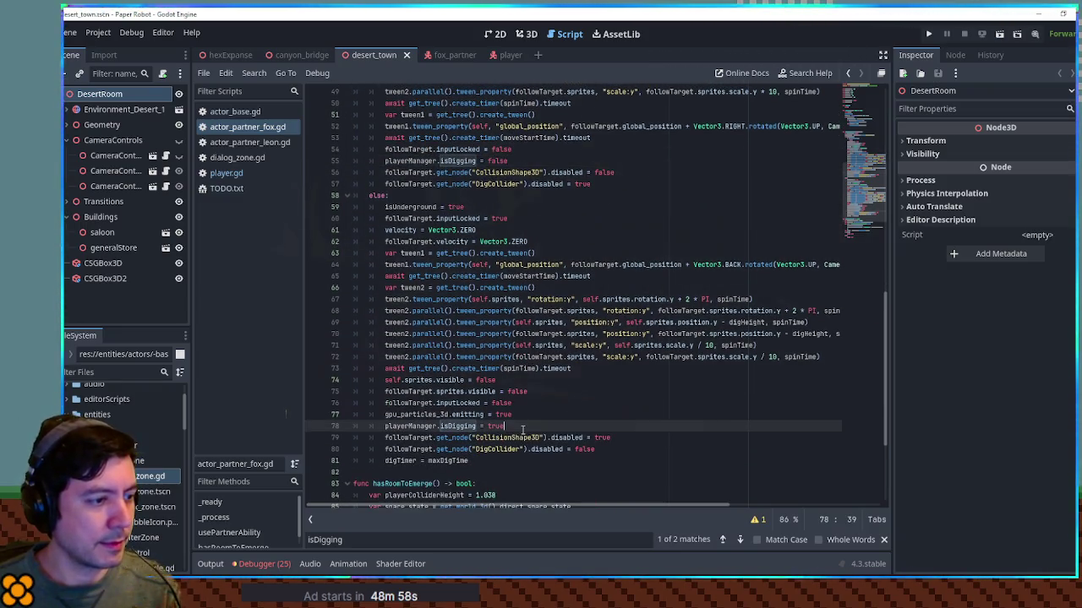
key(ctrl+shift+z)
key(ctrl+shift+z)
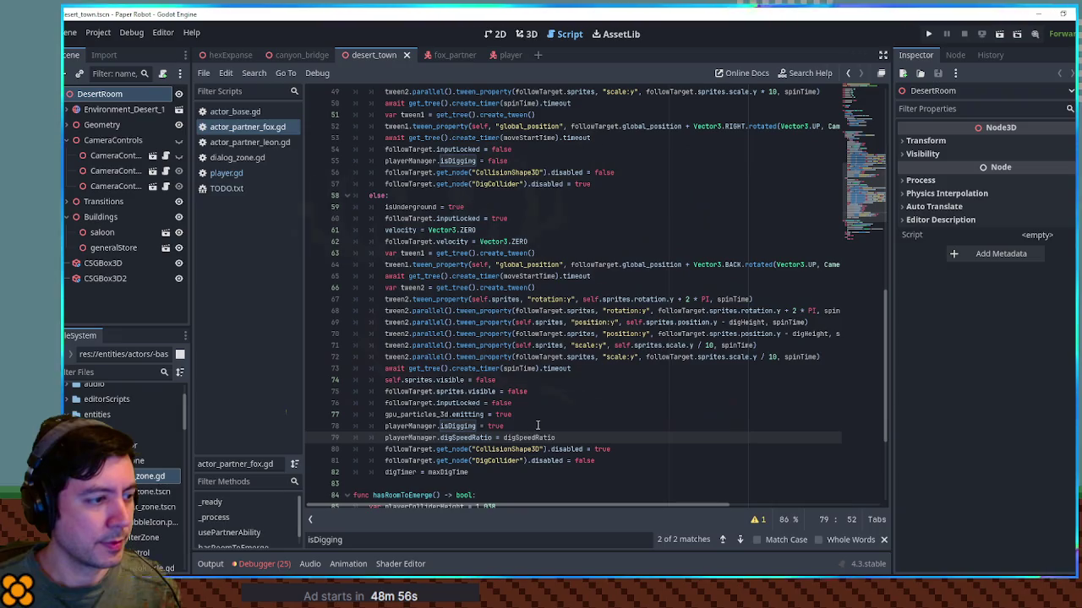
Step: Highlight every use of playerManager and isDigging, up to line 55
scroll(539, 424, down, 1)
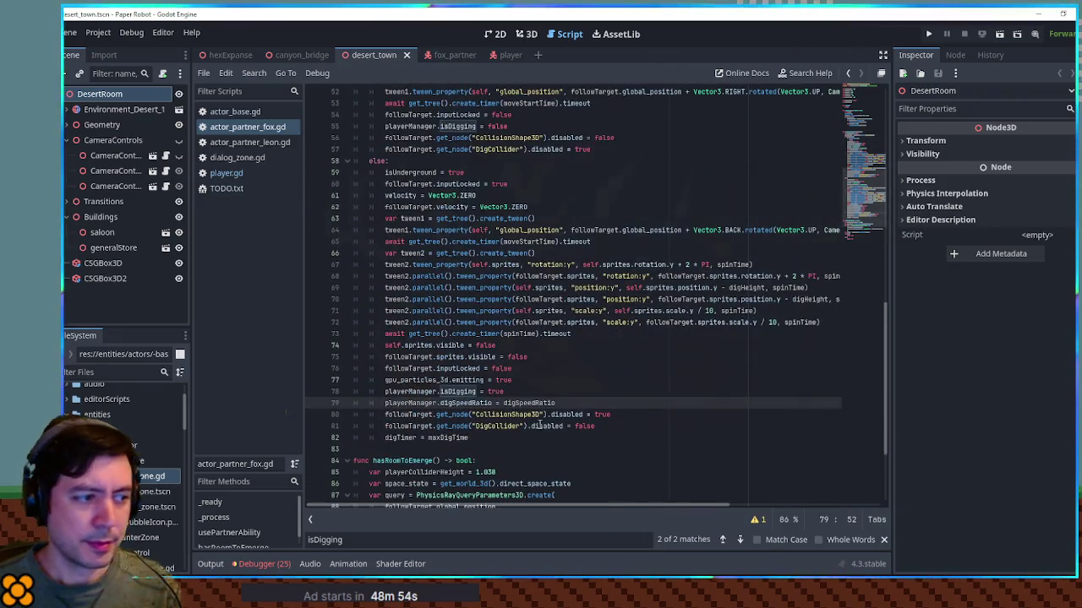
double_click(414, 403)
scroll(510, 414, up, 2)
scroll(510, 414, up, 1)
double_click(454, 230)
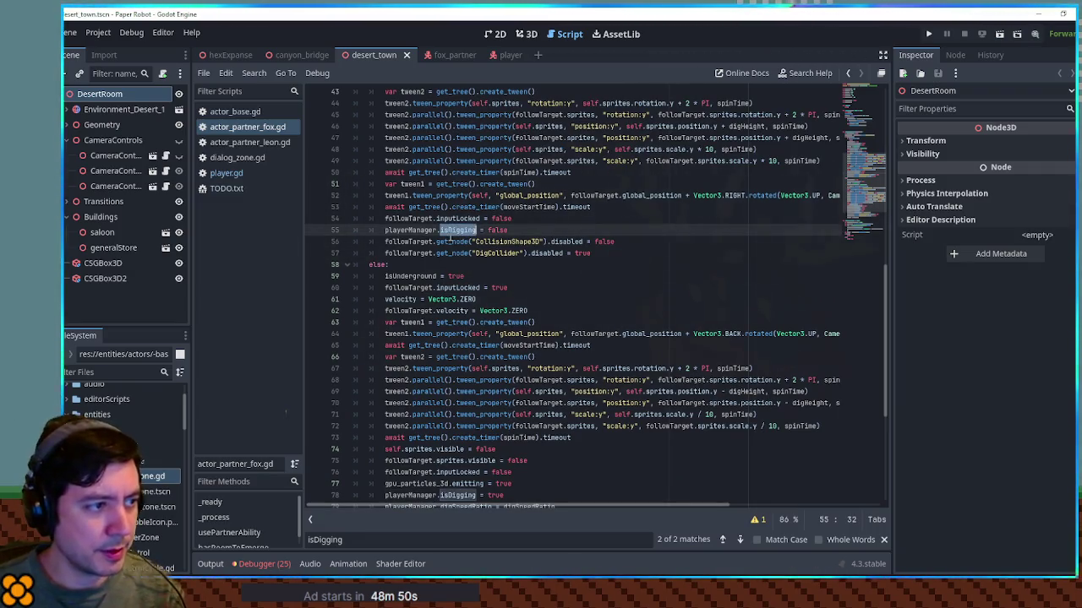
Step: Open player.gd and run the Paper Robot game with F5 to test digging
click(229, 173)
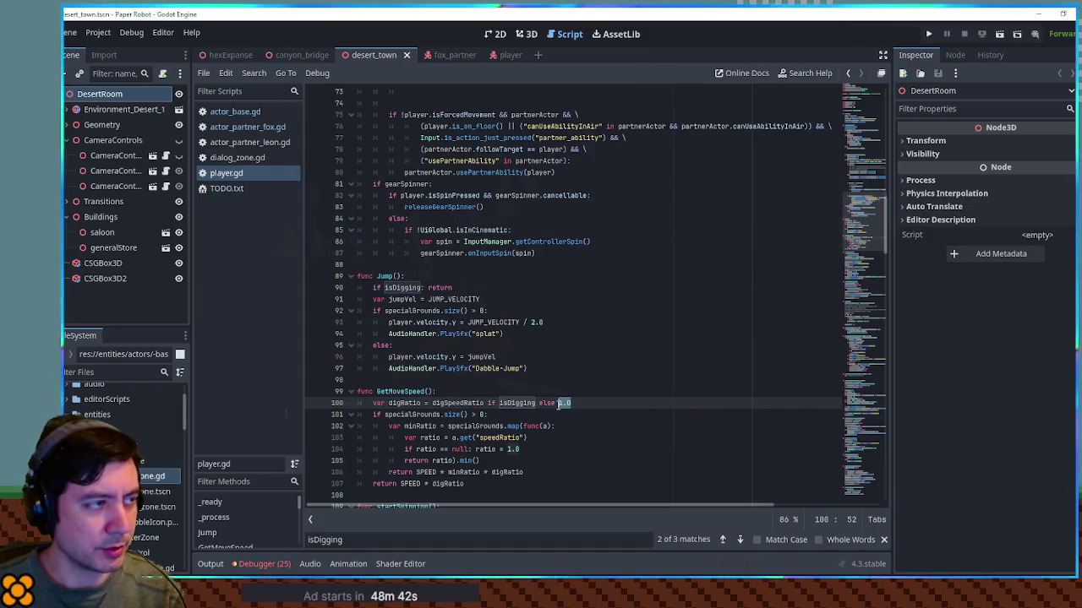
key(F5)
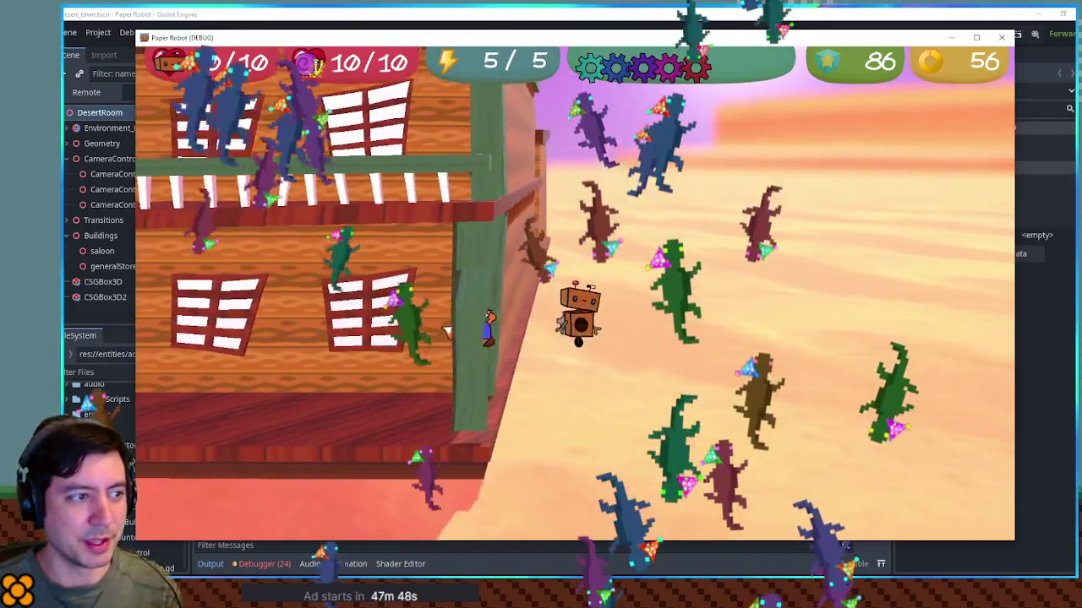
Step: Close the game window and the code search bar, then switch to Krita
click(1001, 37)
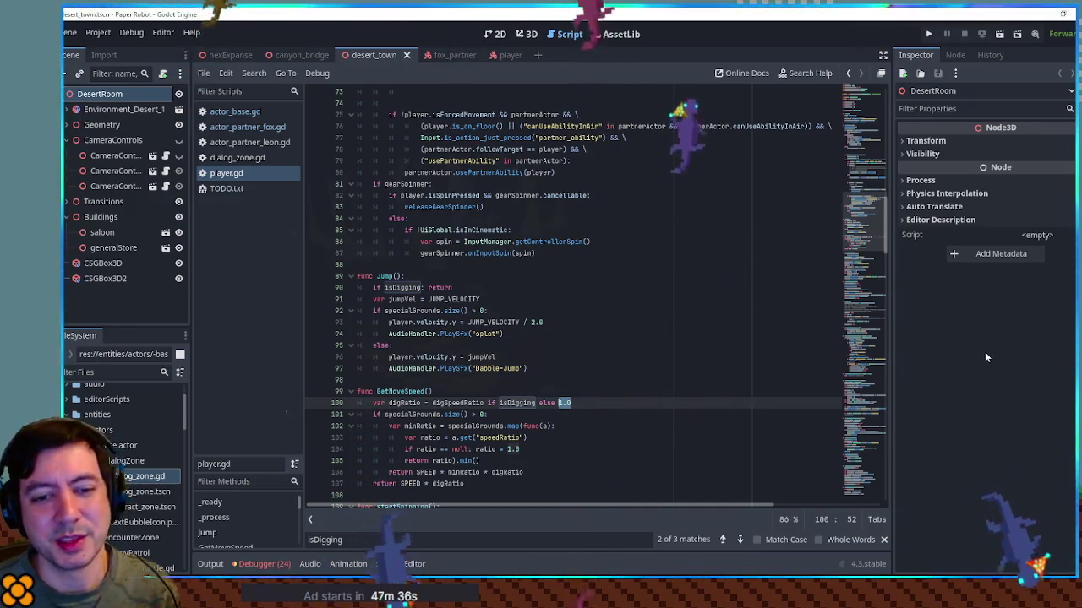
click(719, 300)
click(682, 333)
click(710, 379)
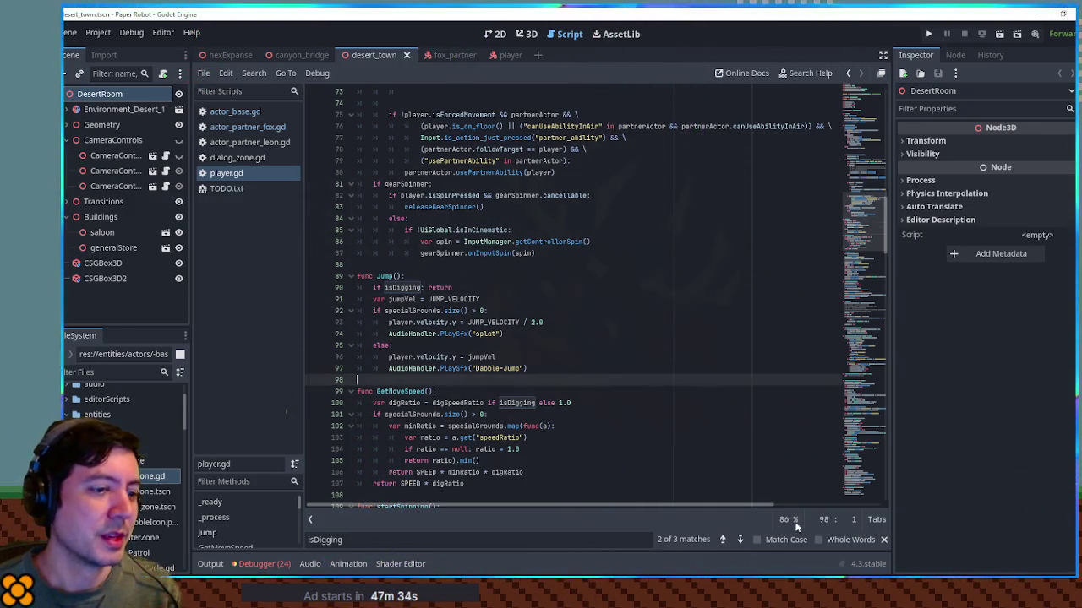
click(885, 539)
key(alt+Tab)
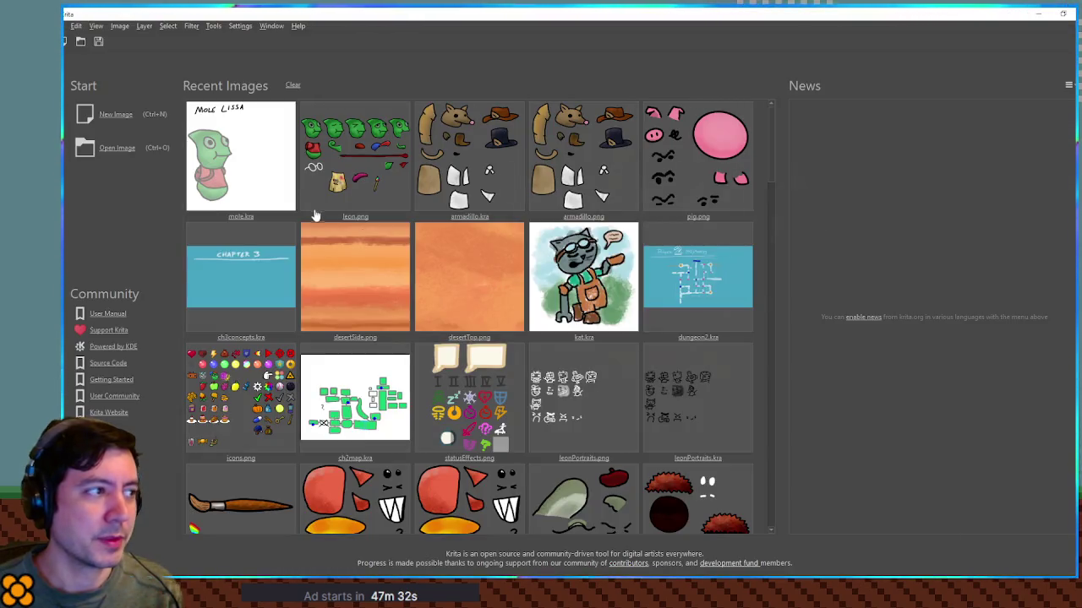
Step: Open ch3concepts.kra from Krita's Recent Images
click(228, 264)
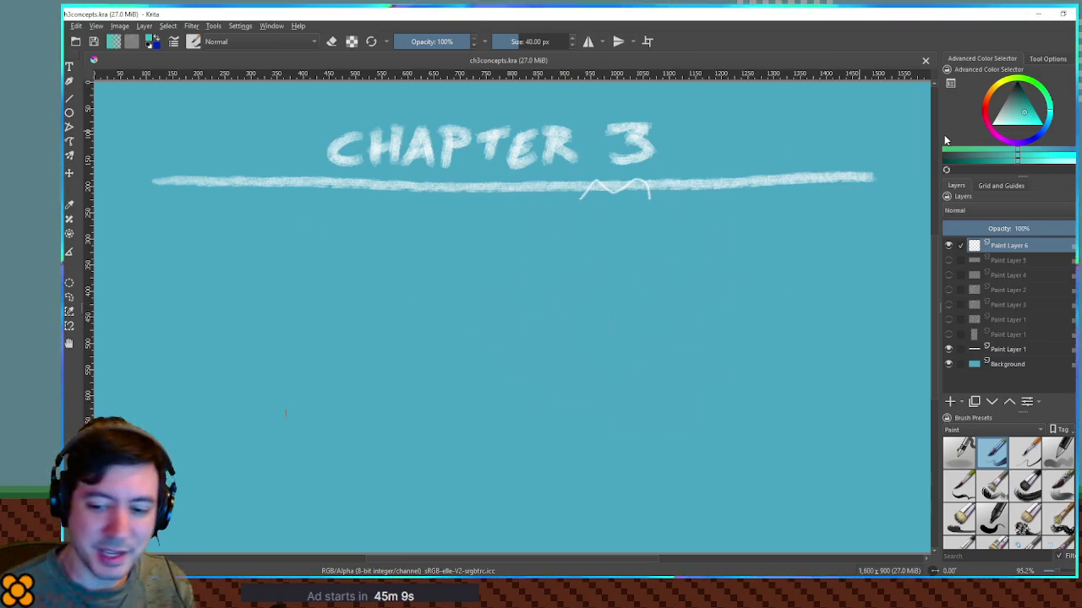
Step: Add a new Paint Layer 7 and pick white as the brush colour
click(950, 403)
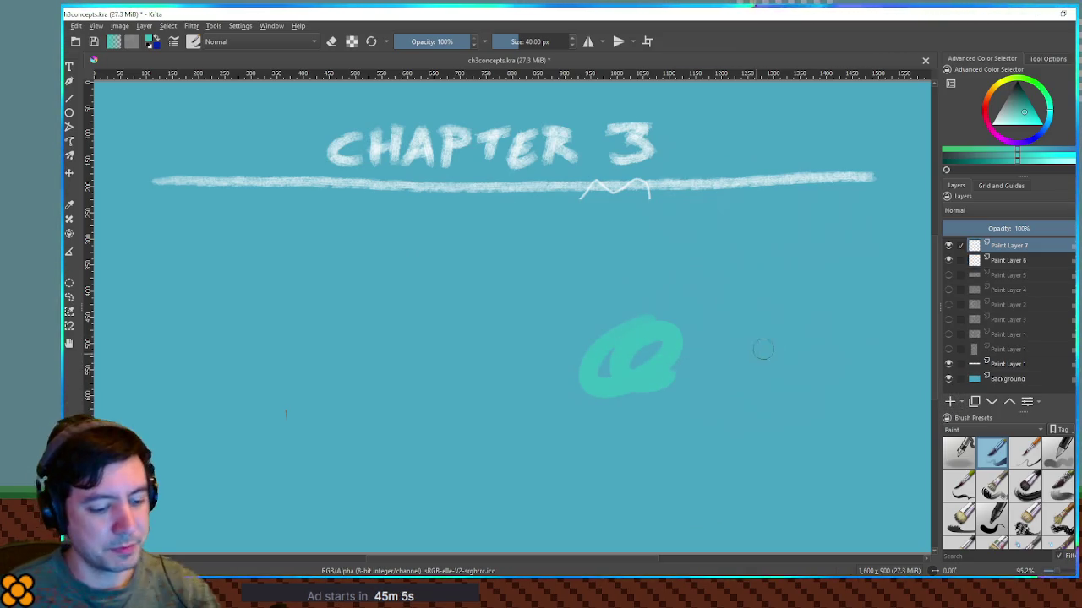
click(993, 155)
drag(558, 346, 591, 372)
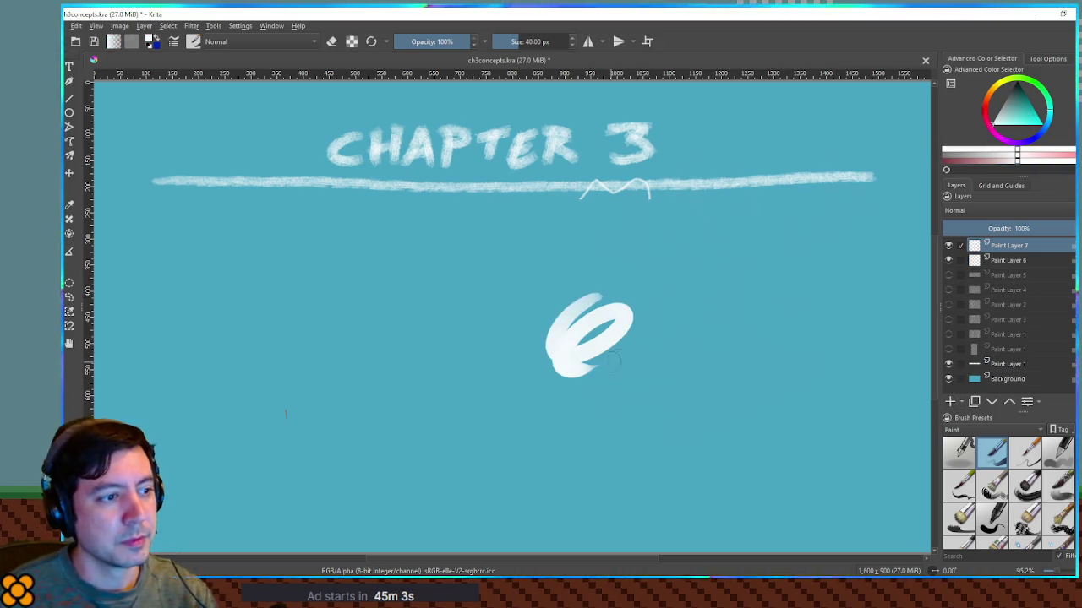
key(ctrl+z)
Step: Switch to a sketch brush preset at 12.40 px and reveal Paint Layer 3's sketch
drag(749, 353, 751, 349)
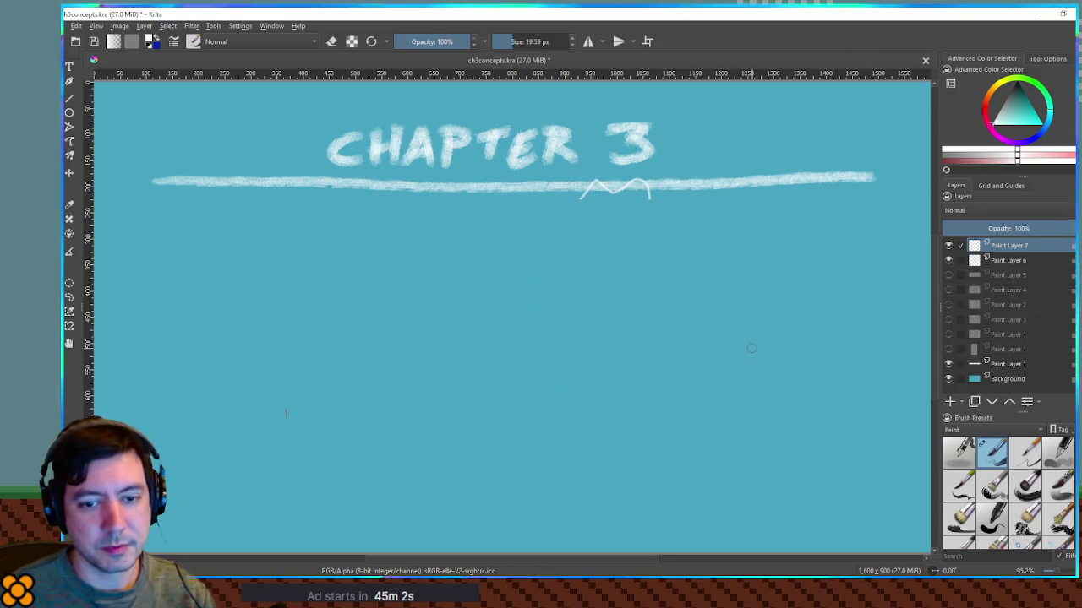
click(1025, 517)
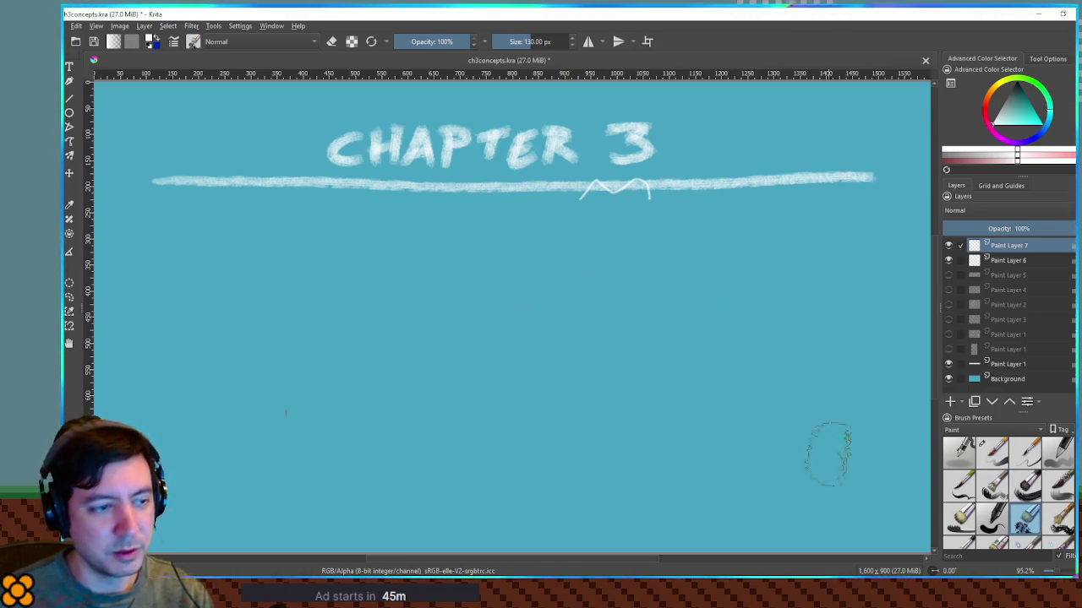
mouse_move(501, 338)
mouse_down()
mouse_move(398, 333)
mouse_move(449, 340)
mouse_move(420, 344)
mouse_move(517, 397)
mouse_up()
key(ctrl+z)
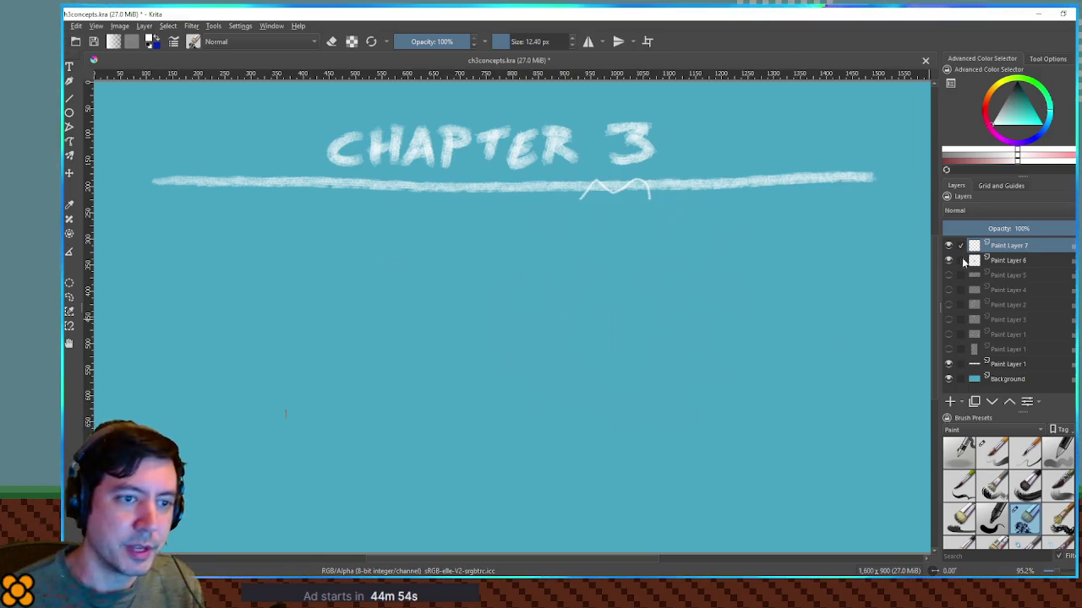
click(948, 321)
Step: Preview the cowboy, text list and Paint Layer 3 sketches by toggling their visibility
click(948, 320)
click(948, 334)
click(948, 335)
click(949, 349)
click(948, 349)
click(948, 320)
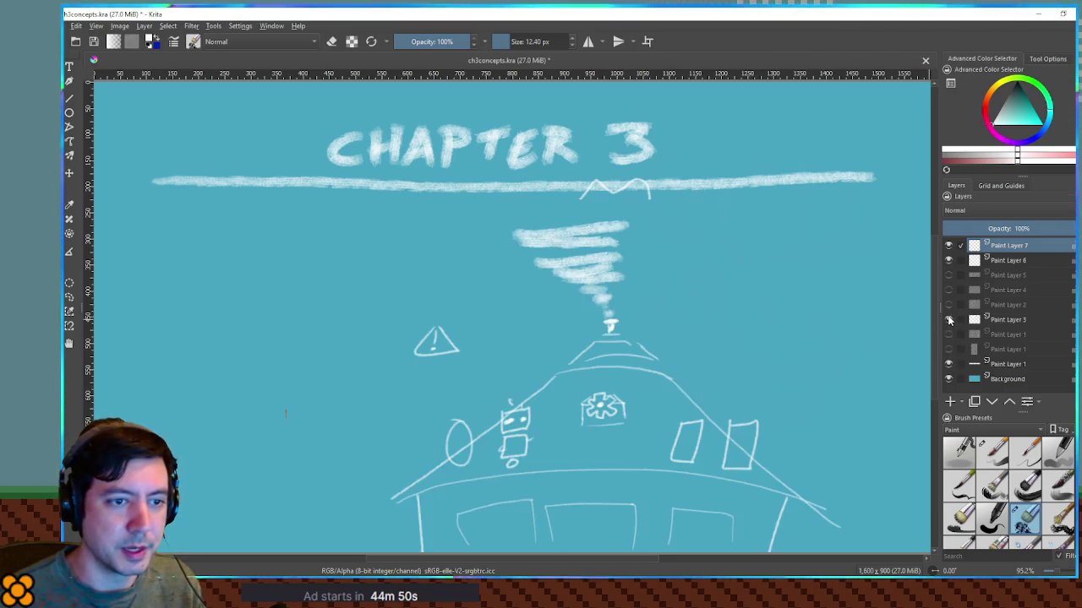
click(948, 319)
Step: Preview Paint Layer 2 and the pig-and-knight sketch, leaving Paint Layer 4's terrain visible
click(948, 305)
click(948, 304)
click(948, 275)
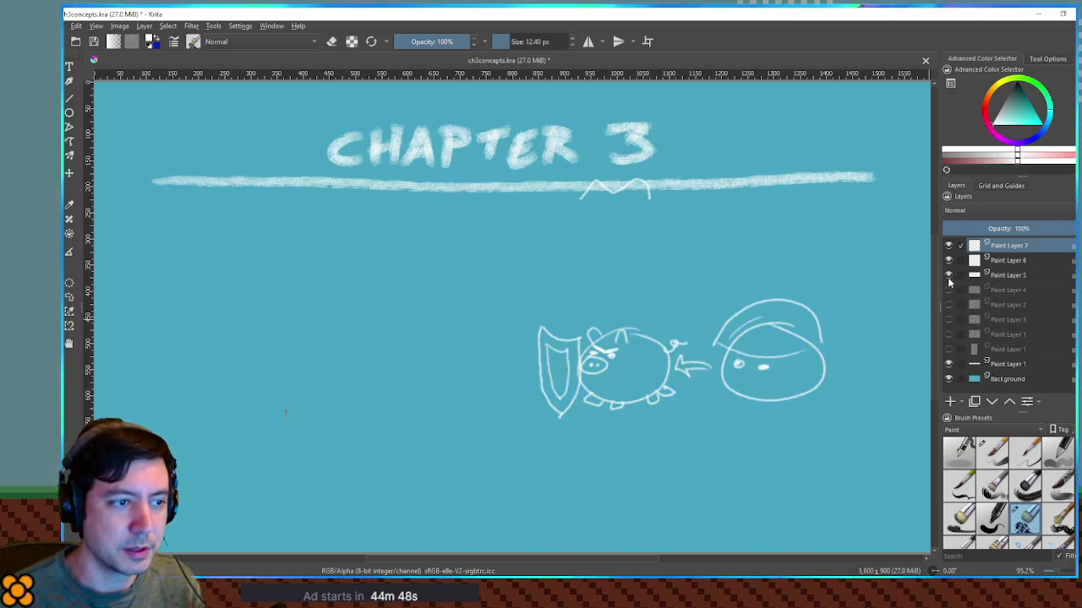
click(948, 275)
click(948, 290)
drag(499, 367, 606, 379)
key(ctrl+z)
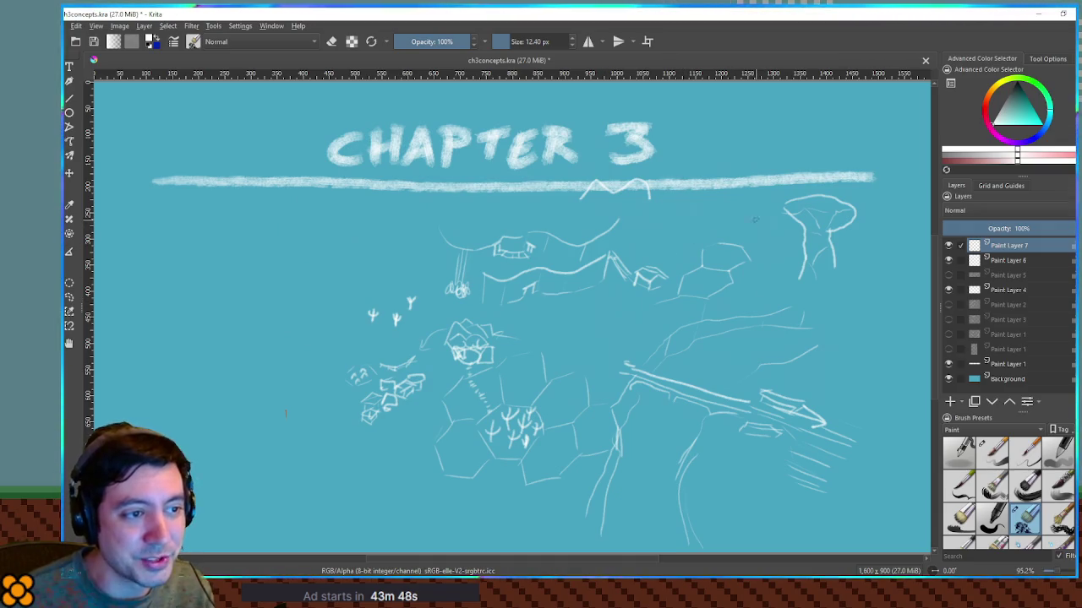
Step: Try out and undo several loop and curve strokes around the hexagon layout
drag(725, 206, 723, 208)
key(ctrl+z)
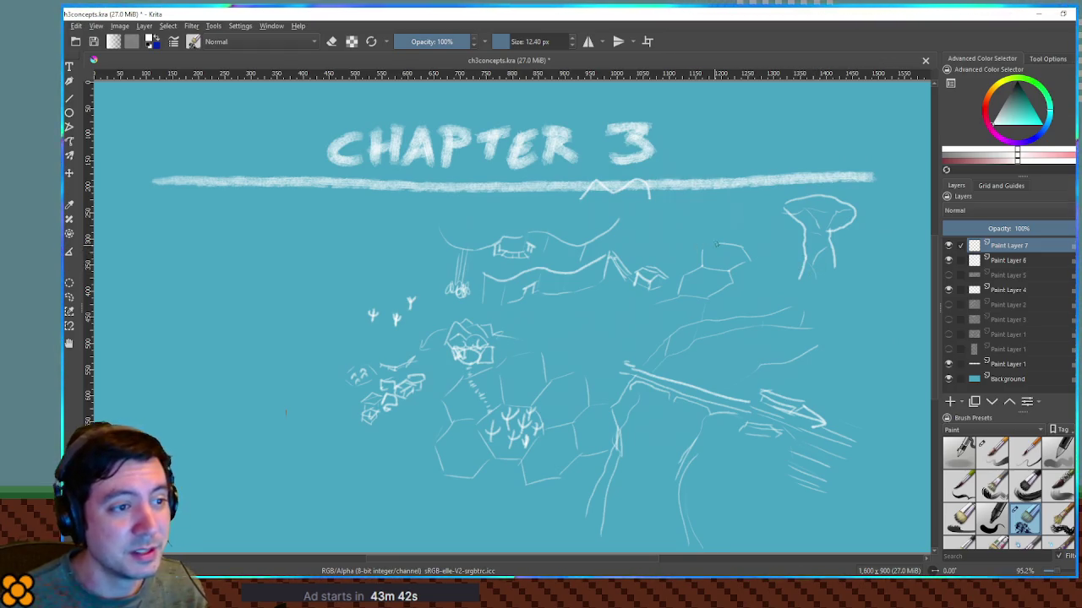
drag(723, 206, 720, 211)
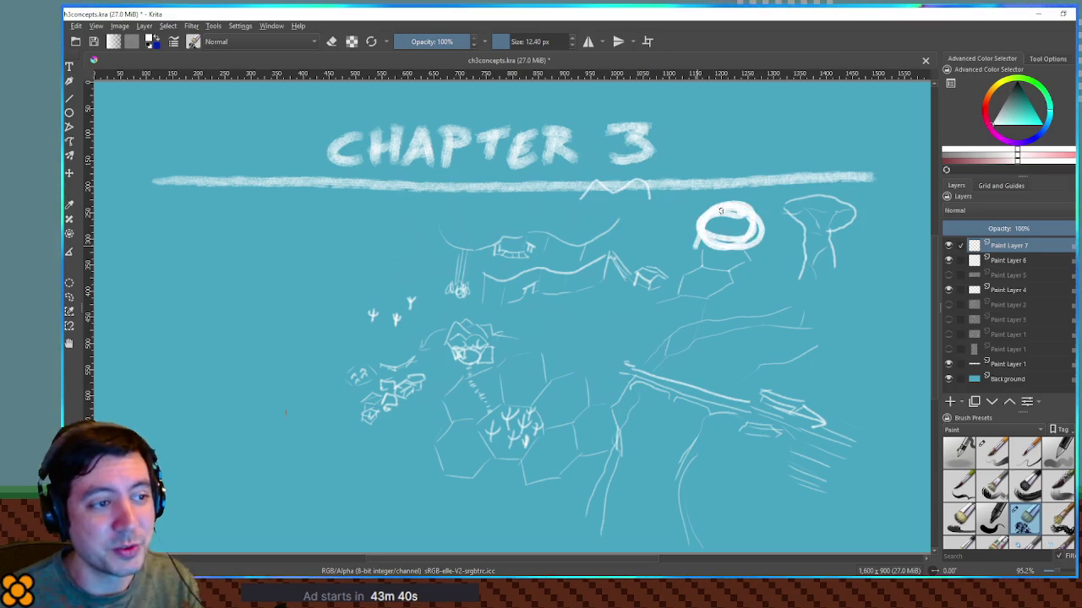
key(ctrl+z)
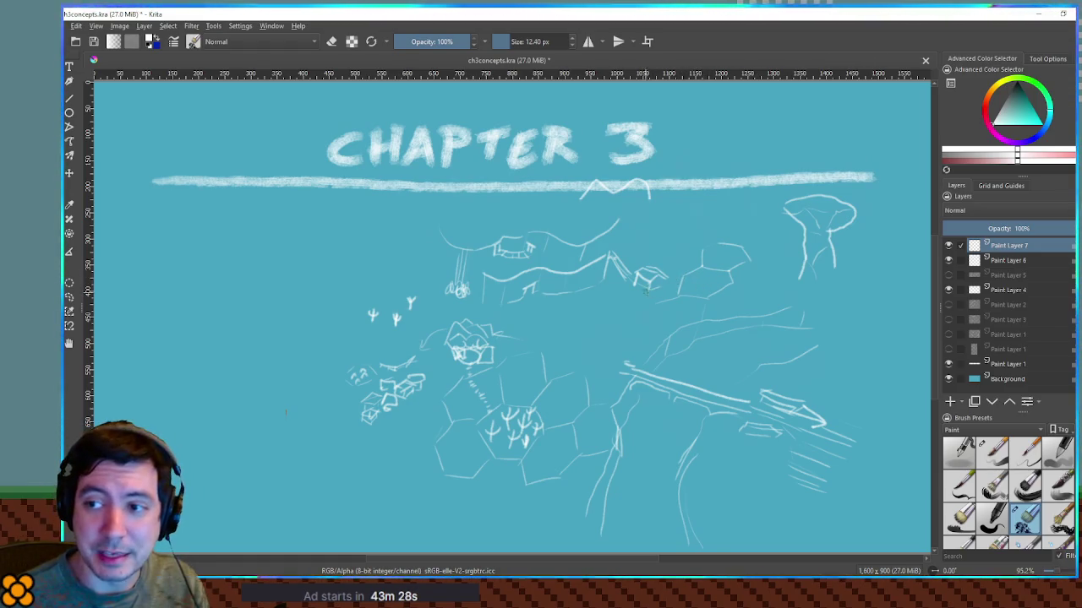
drag(673, 271, 673, 274)
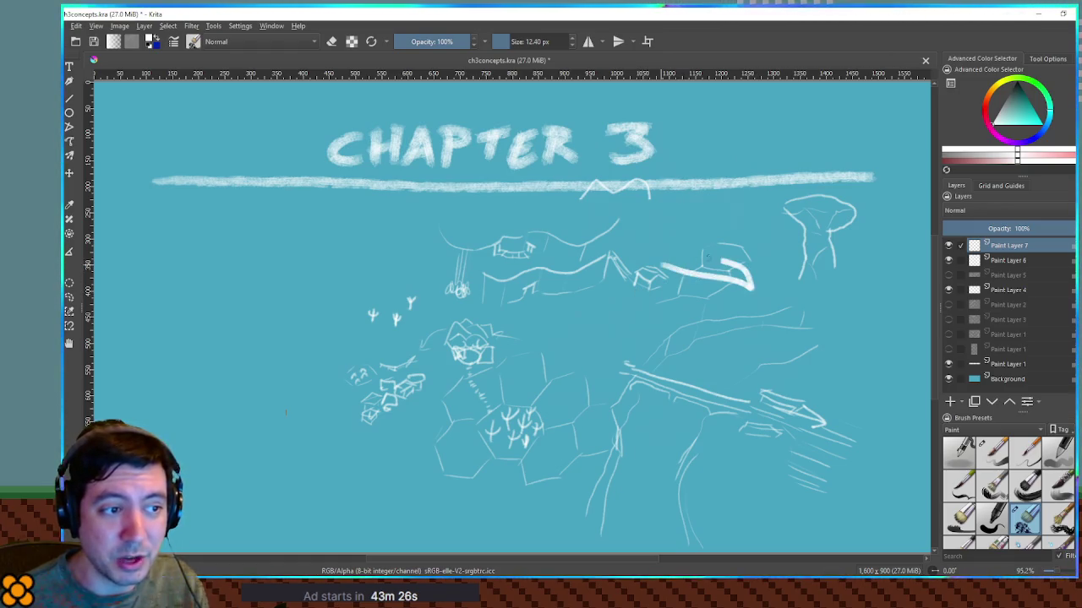
key(ctrl+z)
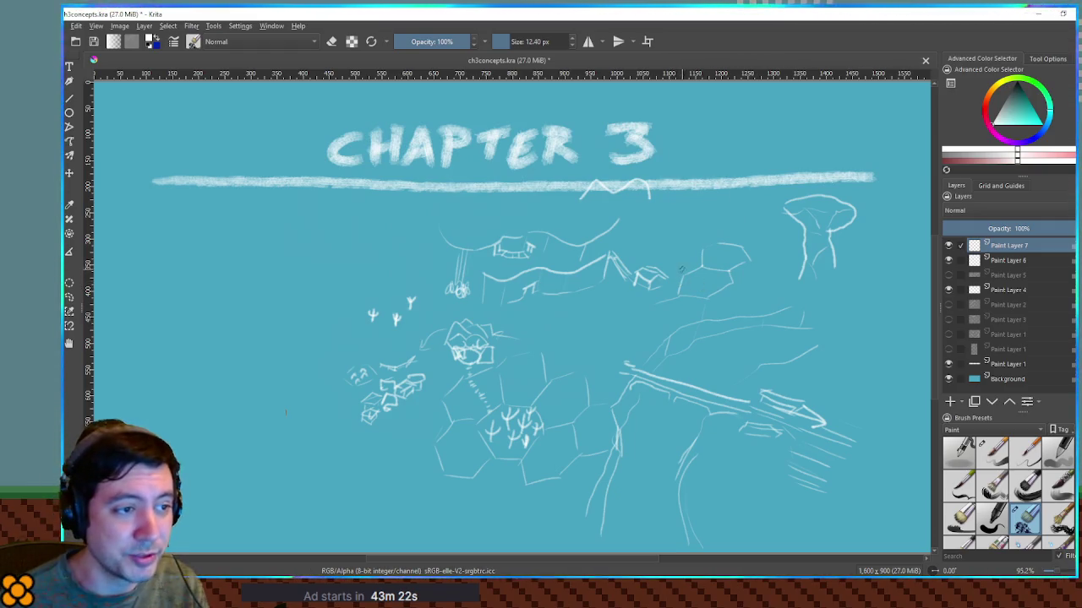
drag(668, 270, 664, 271)
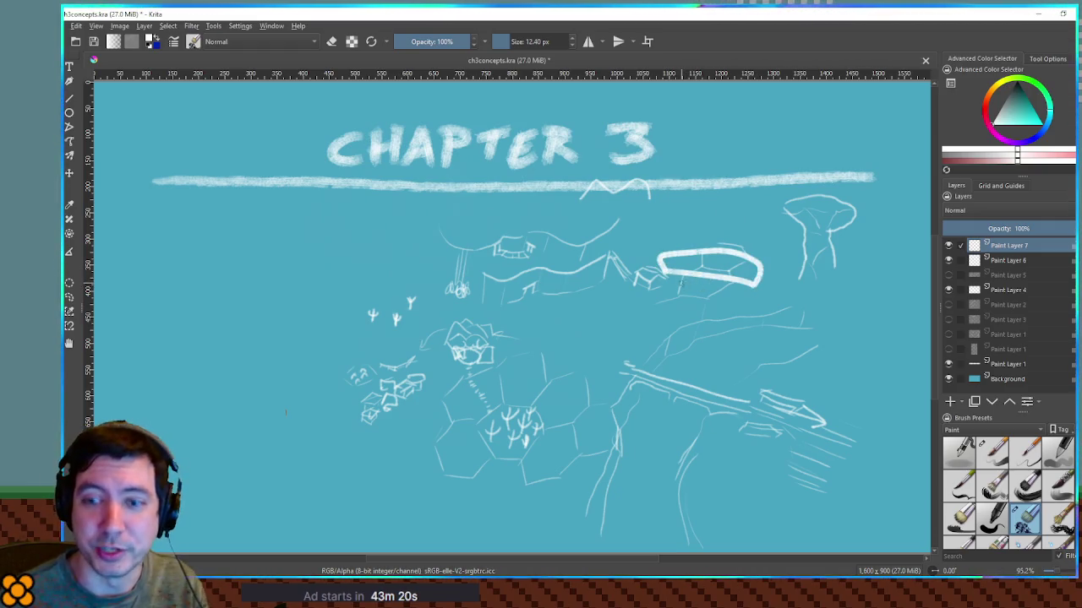
key(ctrl+z)
drag(674, 265, 701, 272)
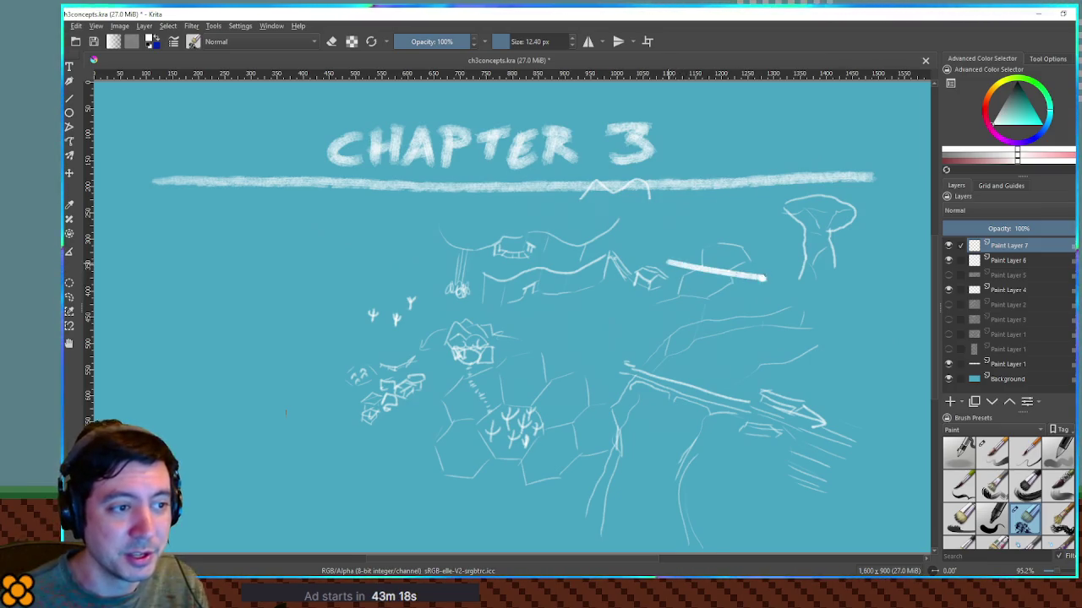
key(ctrl+z)
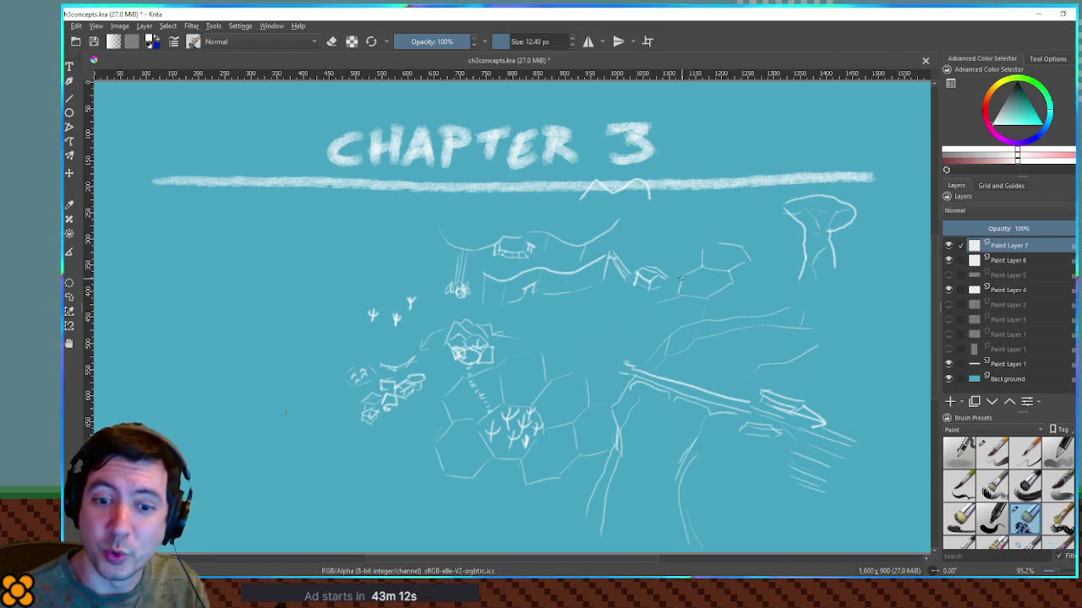
drag(551, 323, 671, 225)
key(ctrl+z)
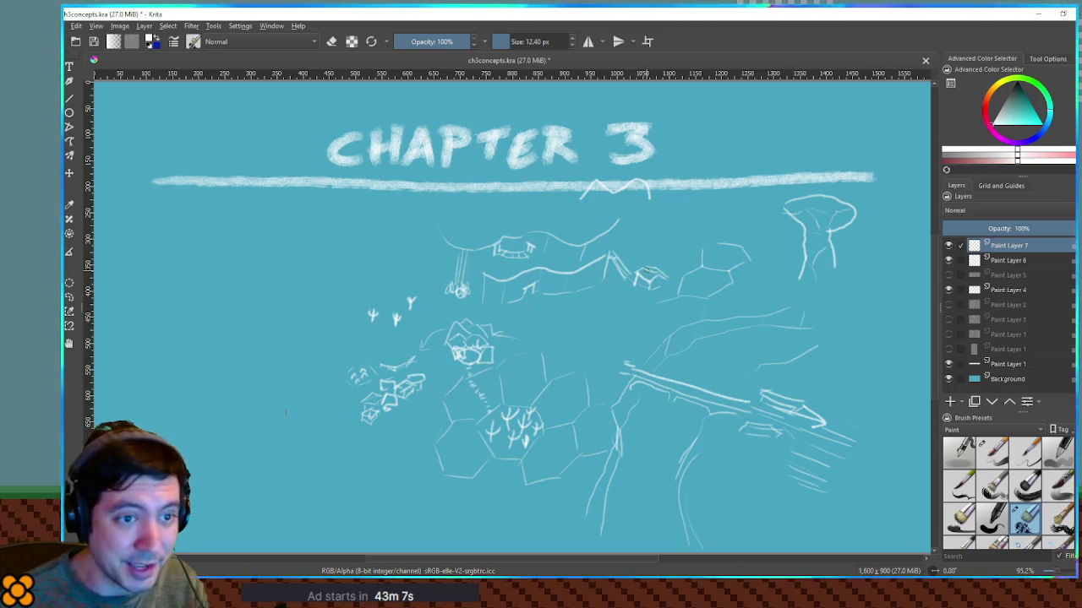
Step: Hide Paint Layers 4 and 7, show and select Paint Layer 6, and start a lower-left shape
click(948, 260)
click(949, 260)
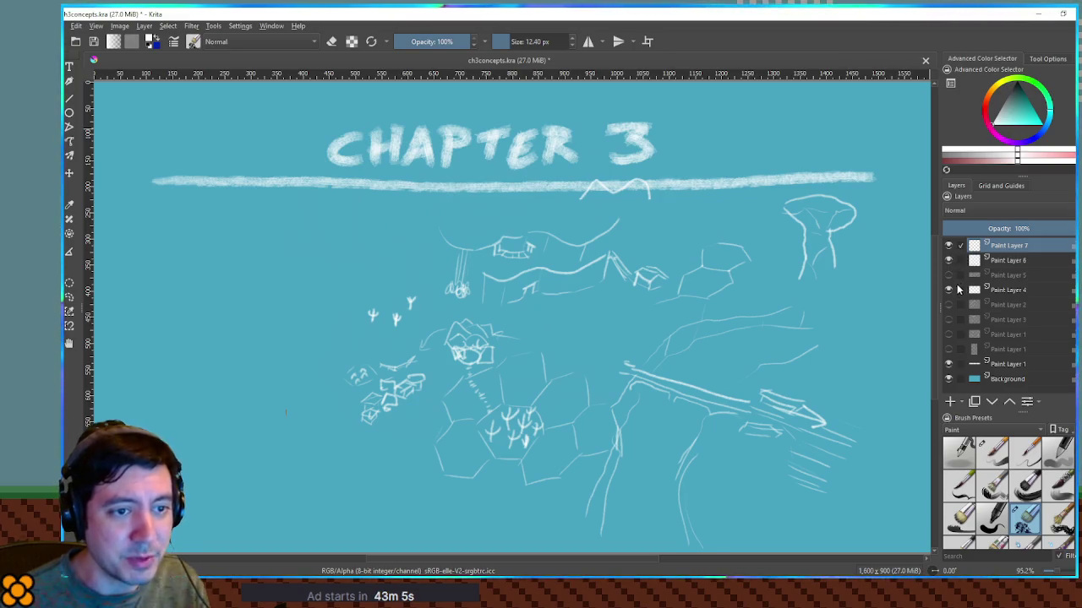
click(948, 260)
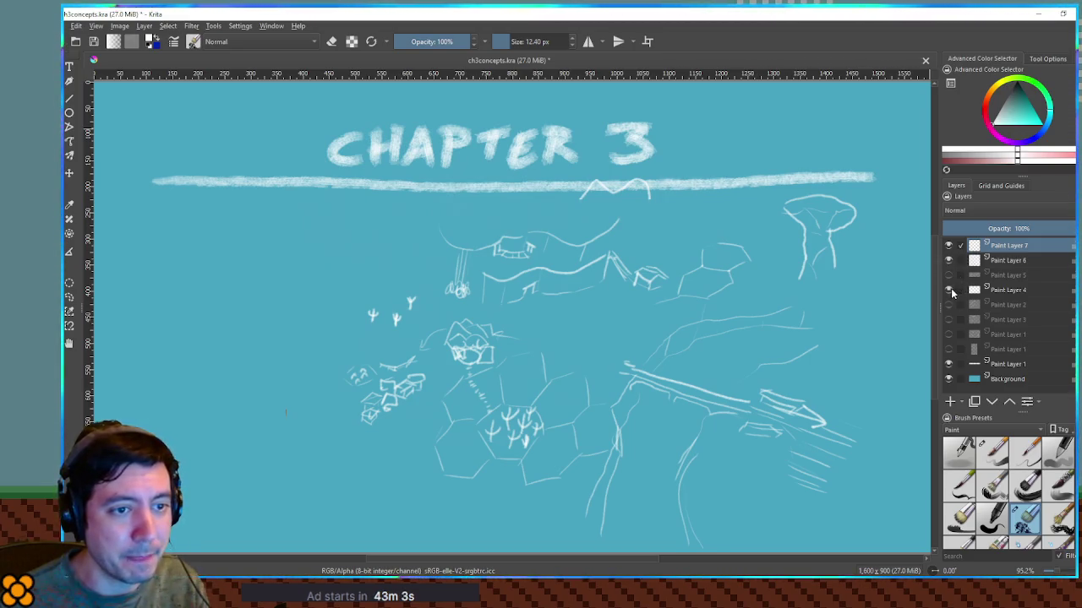
click(948, 290)
click(948, 245)
click(948, 260)
click(960, 264)
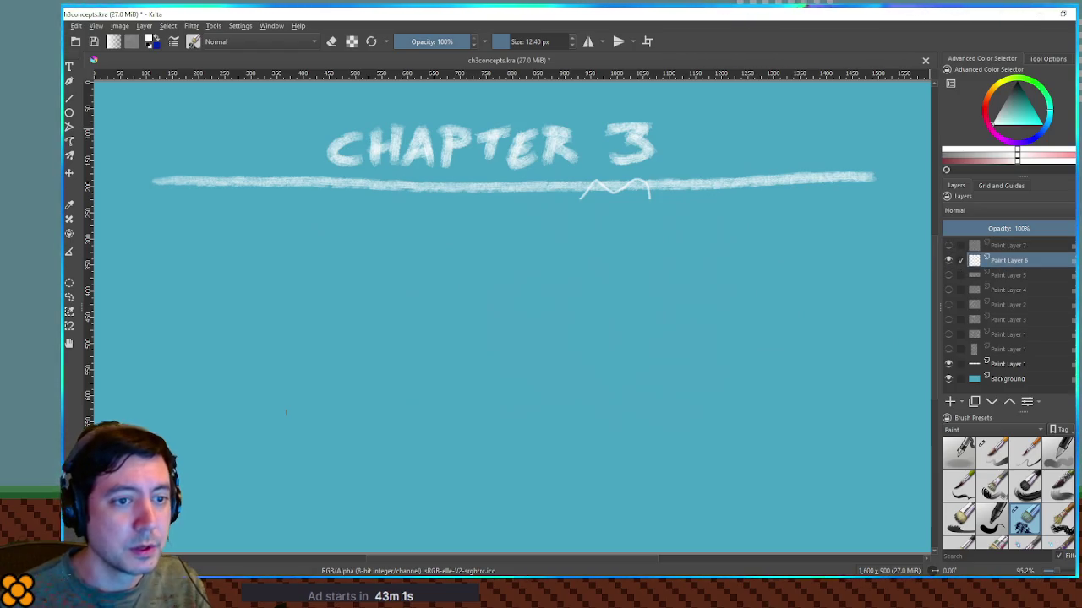
mouse_move(244, 497)
mouse_down()
mouse_move(239, 463)
mouse_move(288, 434)
mouse_move(279, 461)
mouse_up()
Step: Redraw the house at lower left with its roof, stem and walls
key(Delete)
mouse_move(195, 475)
mouse_down()
mouse_move(282, 452)
mouse_move(196, 469)
mouse_move(229, 509)
mouse_up()
drag(268, 462, 271, 493)
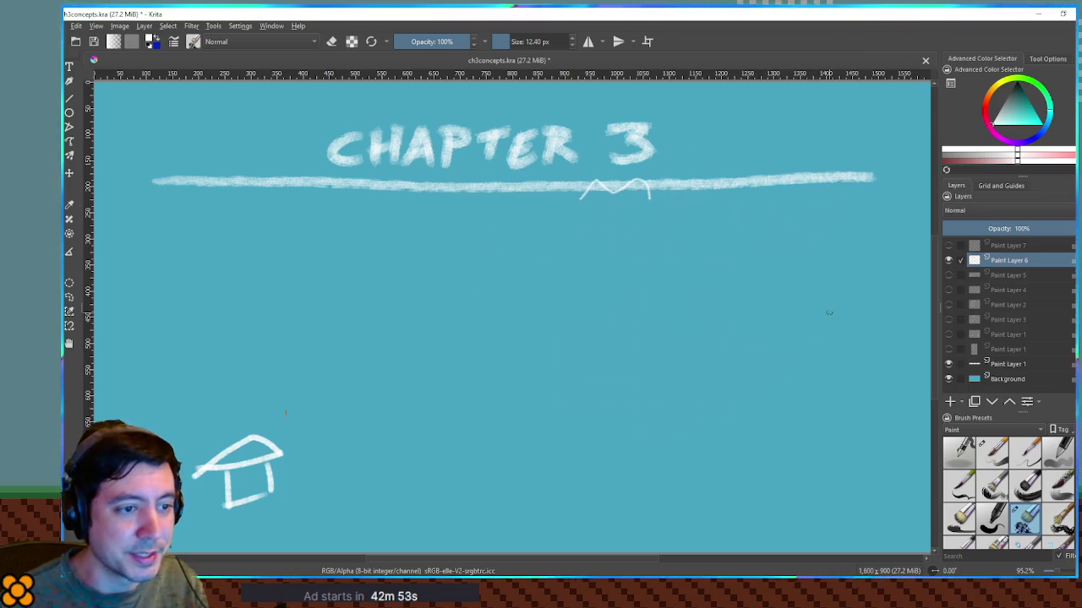
Step: Draw an S-shaped figure with a curl and a hat on the right
mouse_move(791, 365)
mouse_down()
mouse_move(809, 325)
mouse_move(851, 297)
mouse_move(818, 362)
mouse_up()
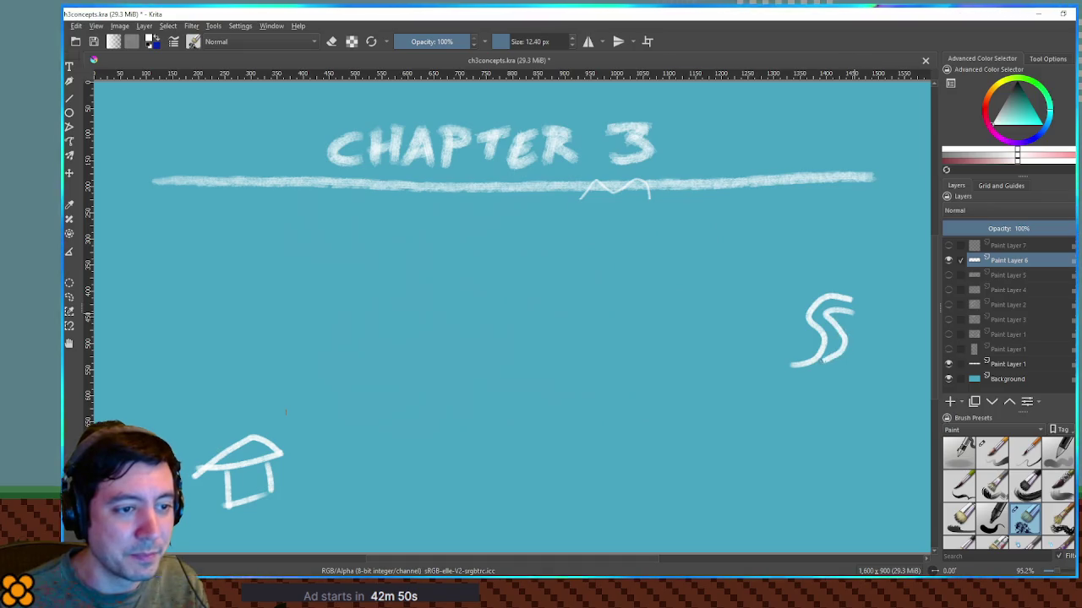
drag(846, 296, 872, 310)
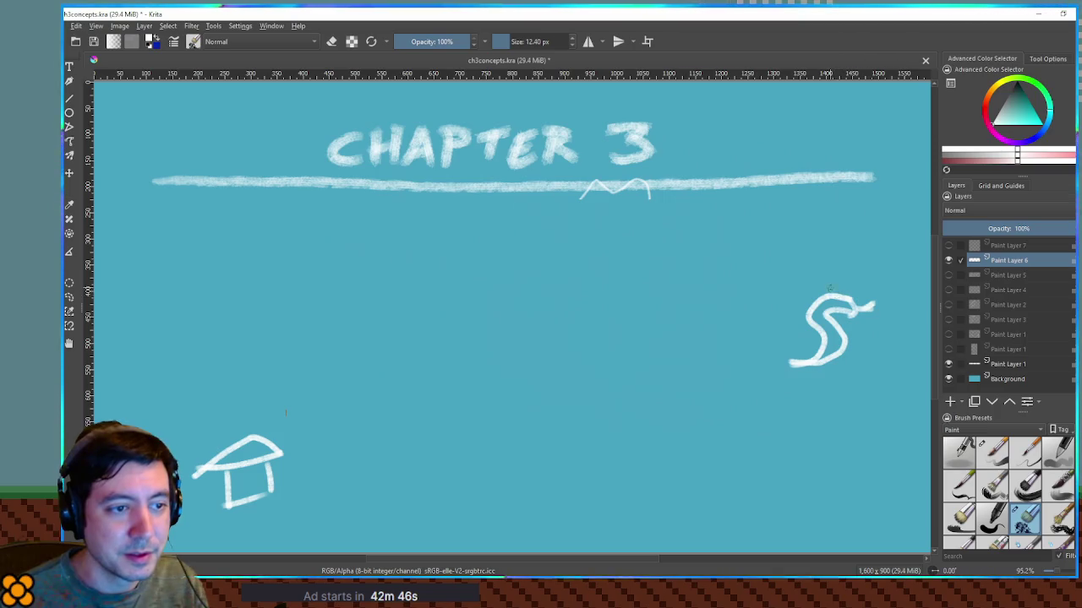
mouse_move(809, 295)
mouse_down()
mouse_move(857, 296)
mouse_move(812, 286)
mouse_move(840, 275)
mouse_move(847, 294)
mouse_up()
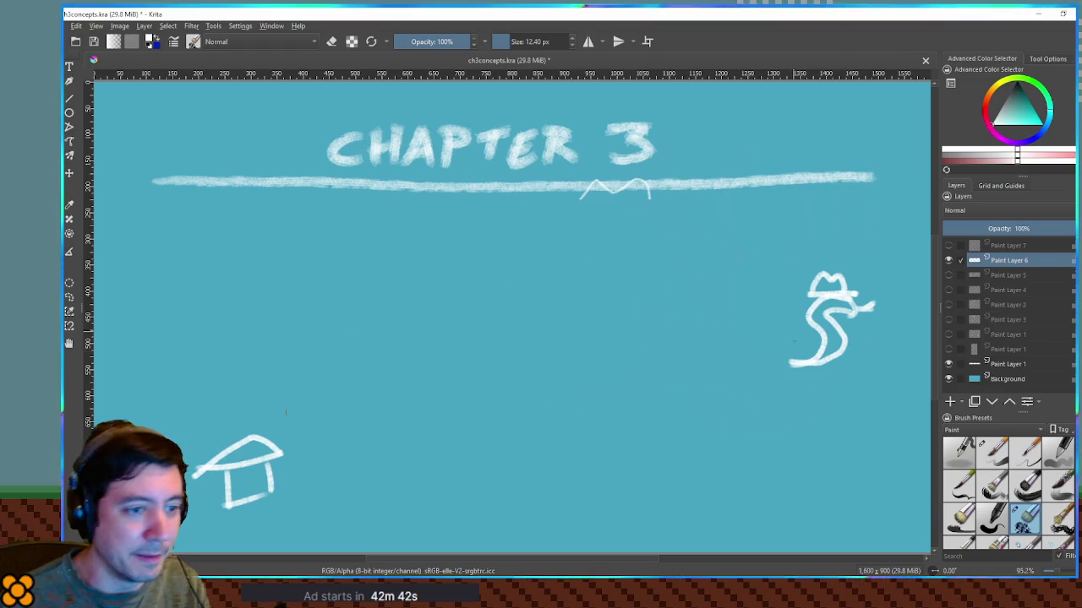
mouse_move(648, 521)
mouse_down()
mouse_move(641, 541)
mouse_move(627, 528)
mouse_move(673, 517)
mouse_move(644, 541)
mouse_up()
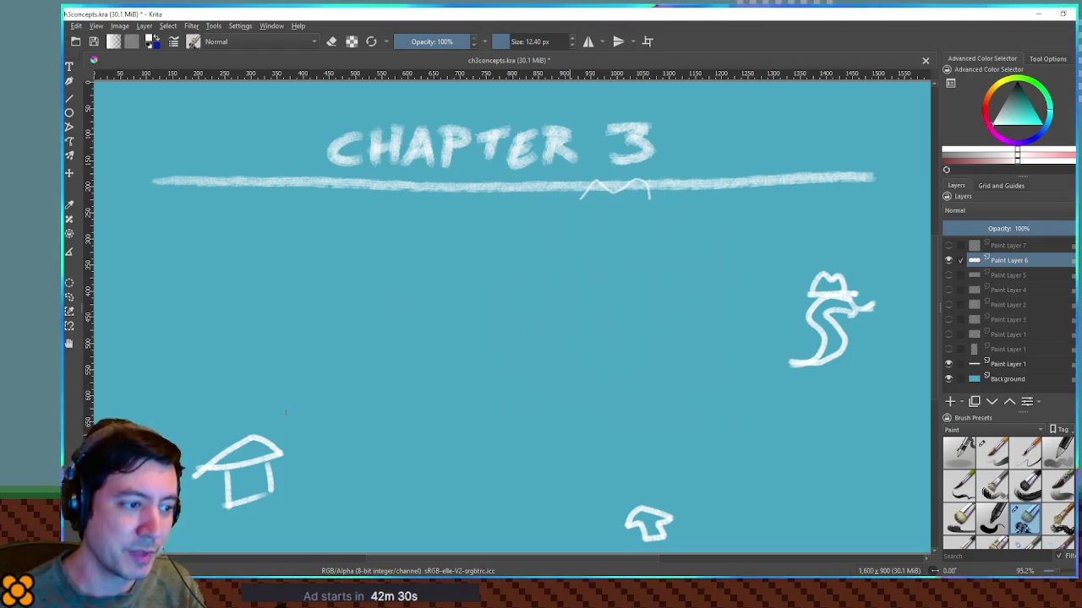
Step: Sketch an arc near the page centre, redrawing its right stroke longer
mouse_move(507, 530)
mouse_down()
mouse_move(580, 439)
mouse_move(912, 434)
mouse_move(701, 212)
mouse_move(201, 326)
mouse_move(411, 546)
mouse_move(507, 531)
mouse_up()
key(ctrl+z)
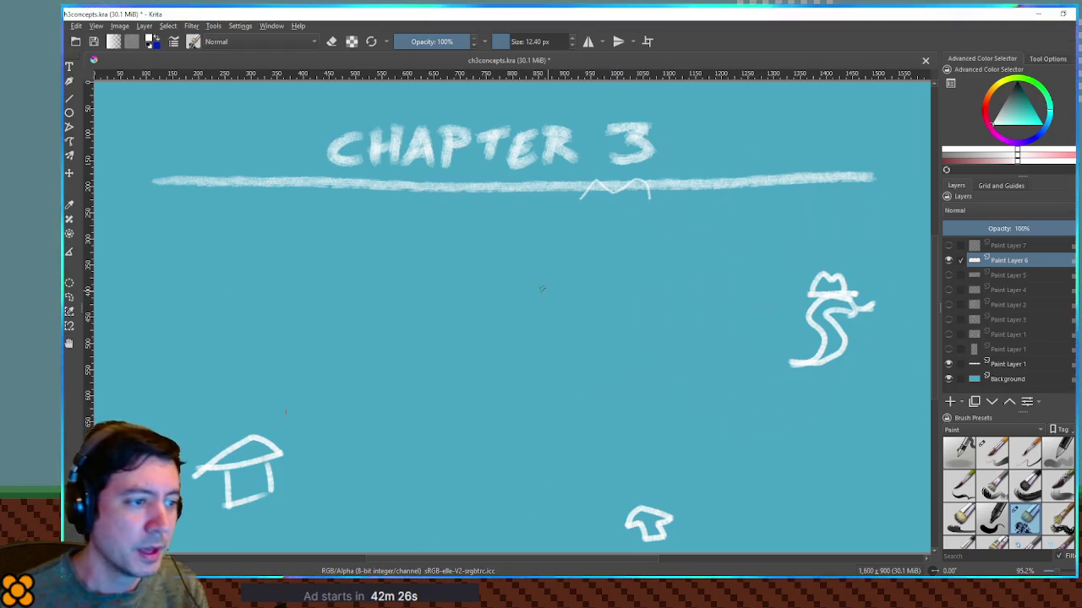
mouse_move(518, 297)
mouse_down()
mouse_move(565, 270)
mouse_move(576, 315)
mouse_up()
key(ctrl+z)
drag(519, 269, 581, 315)
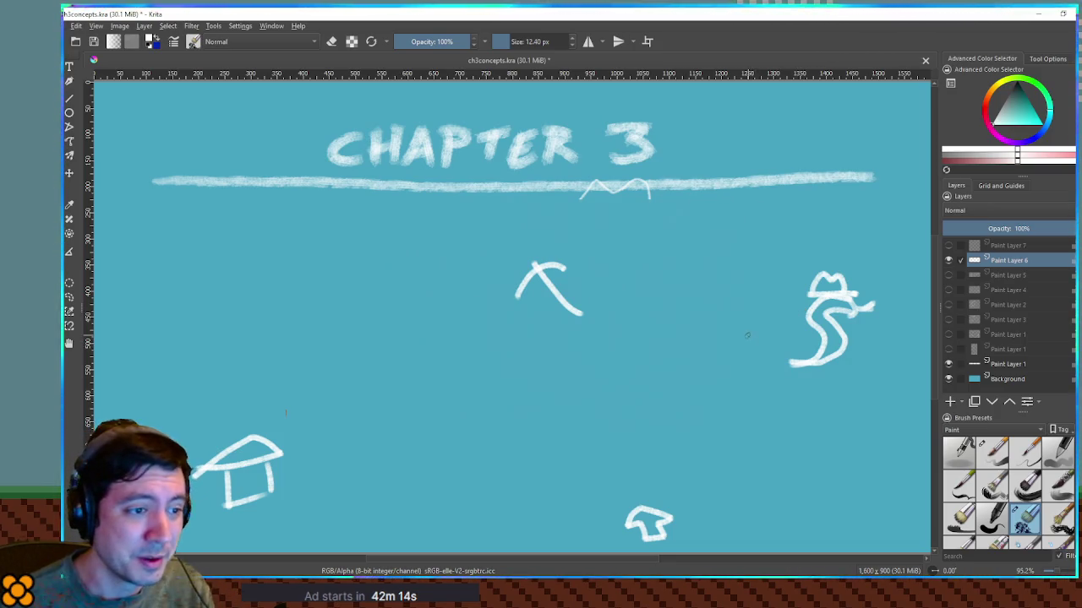
Step: Draw the curving ramp's edges, support posts and track extensions below the hatted figure
drag(719, 332, 881, 443)
key(ctrl+z)
drag(739, 324, 840, 432)
mouse_move(691, 348)
mouse_down()
mouse_move(720, 404)
mouse_move(803, 471)
mouse_up()
mouse_move(739, 323)
mouse_down()
mouse_move(742, 393)
mouse_move(763, 418)
mouse_move(830, 455)
mouse_up()
drag(740, 389, 835, 461)
drag(691, 346, 623, 297)
drag(743, 302, 765, 279)
drag(803, 474, 819, 507)
drag(846, 427, 918, 460)
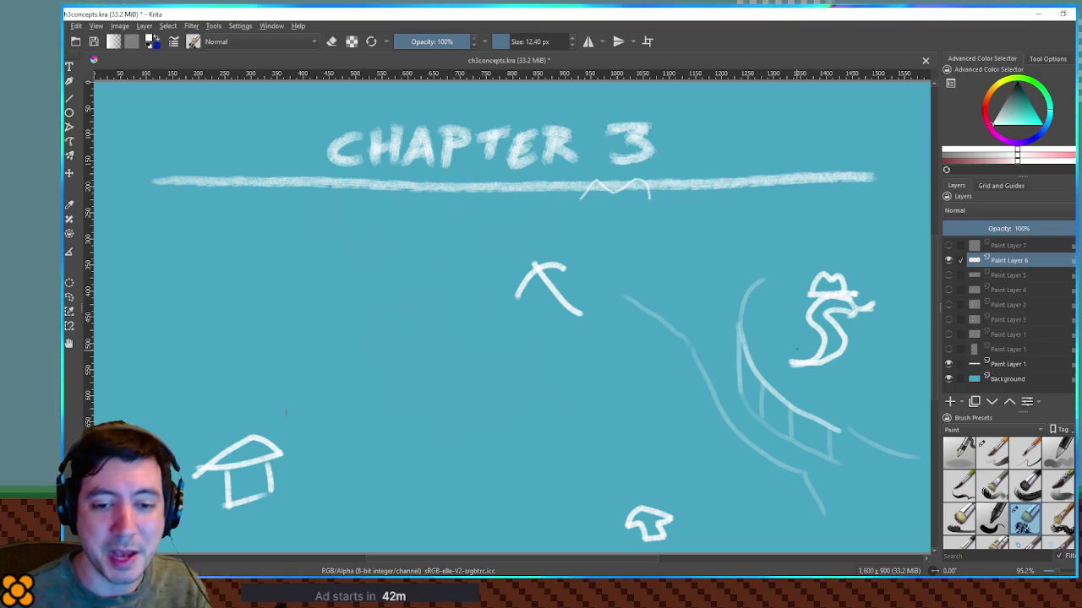
drag(796, 349, 590, 422)
key(ctrl+z)
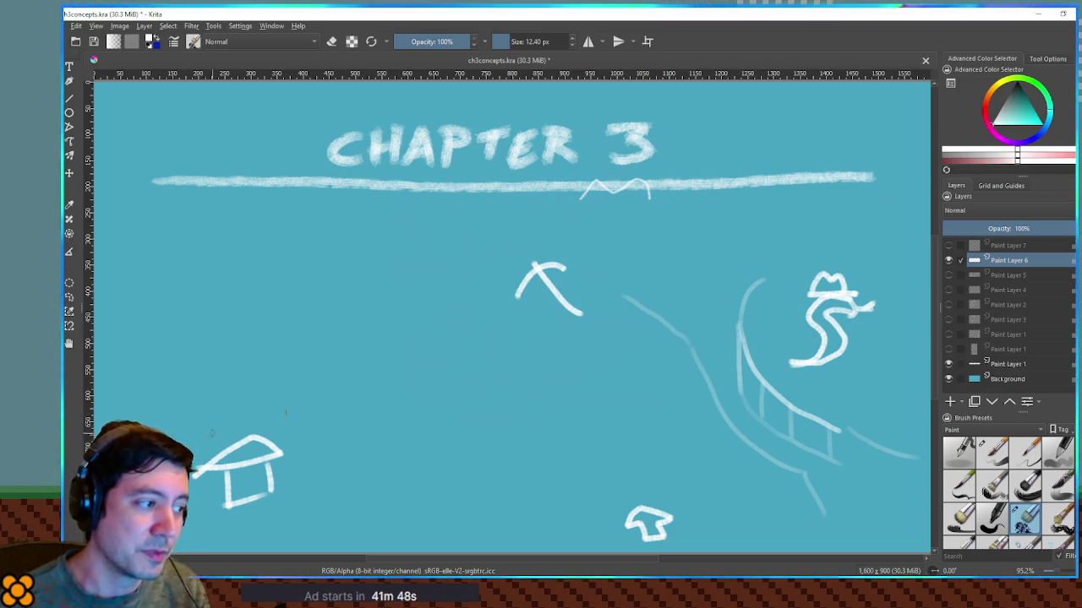
Step: Draw an eye symbol with rays to the left of the house
drag(169, 430, 200, 418)
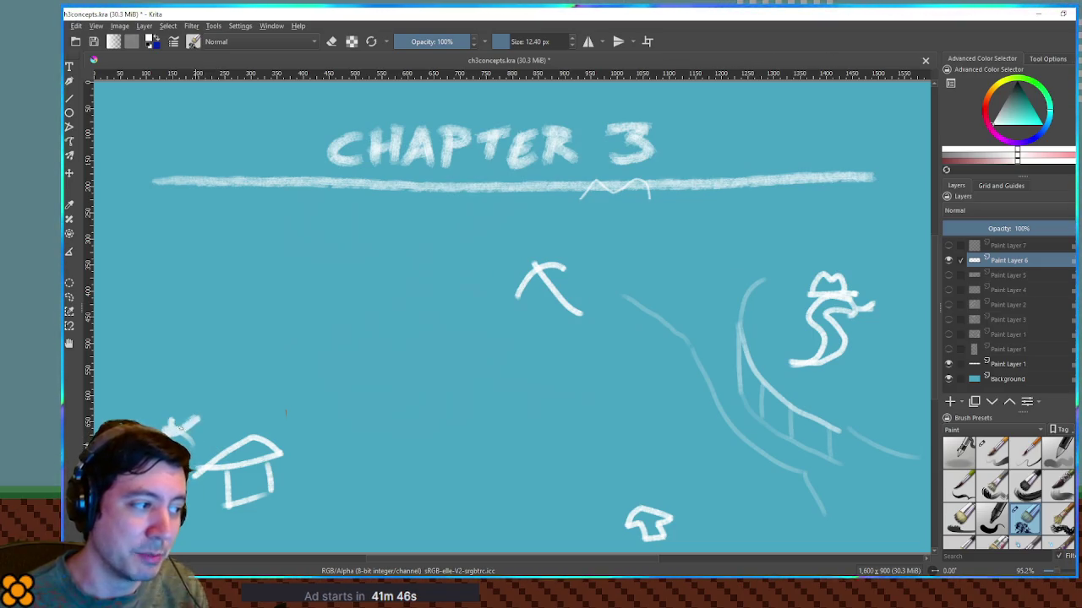
key(ctrl+z)
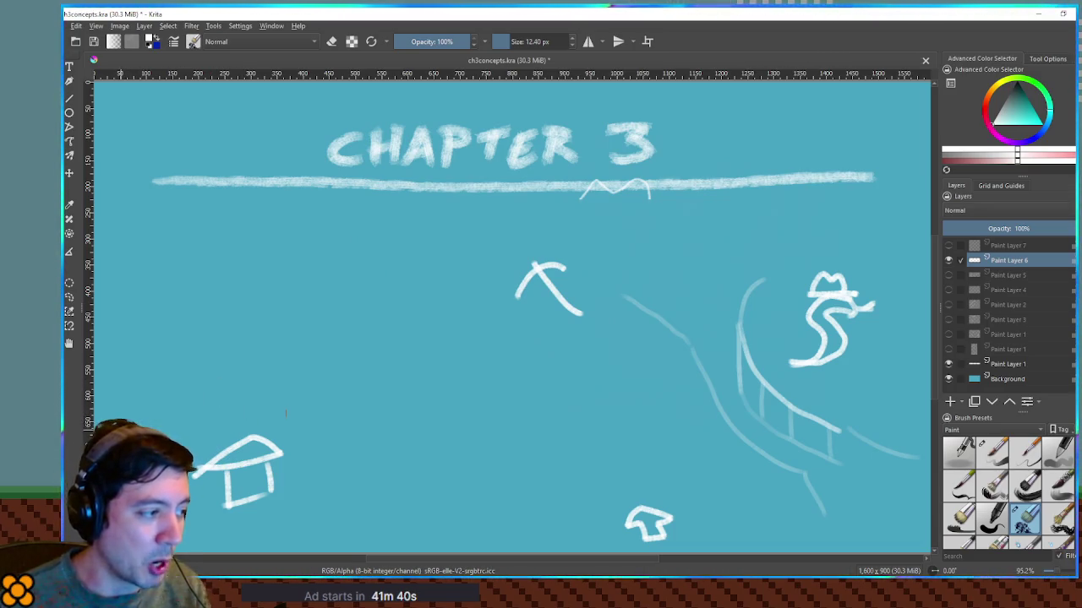
mouse_move(119, 414)
mouse_down()
mouse_move(197, 412)
mouse_move(170, 366)
mouse_move(205, 391)
mouse_up()
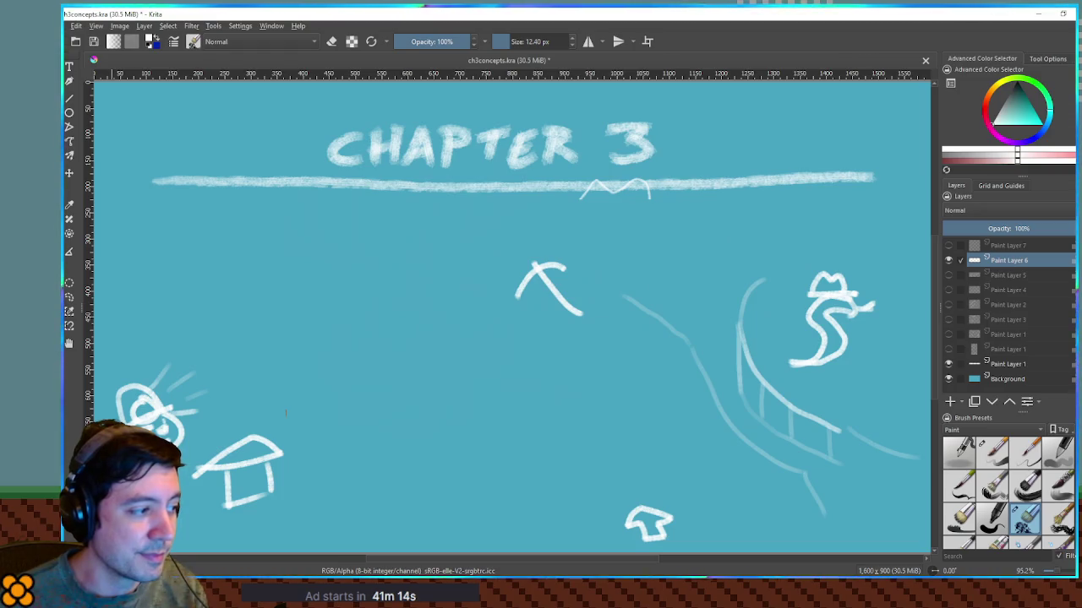
Step: Add a small 3 beside the eye symbol and a cog above the hatted figure
drag(192, 422, 211, 449)
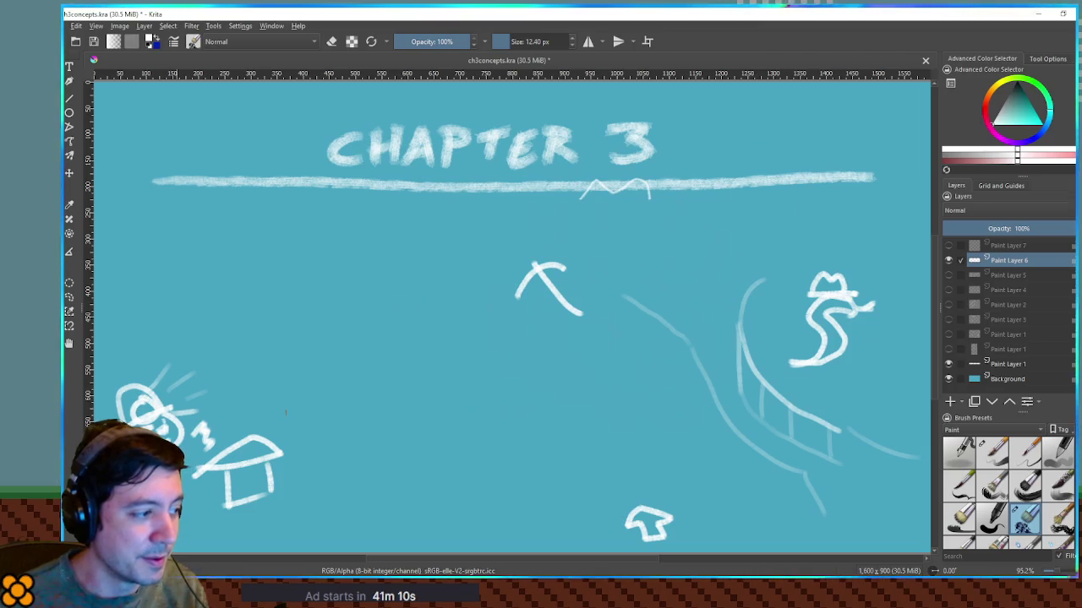
drag(195, 486, 196, 497)
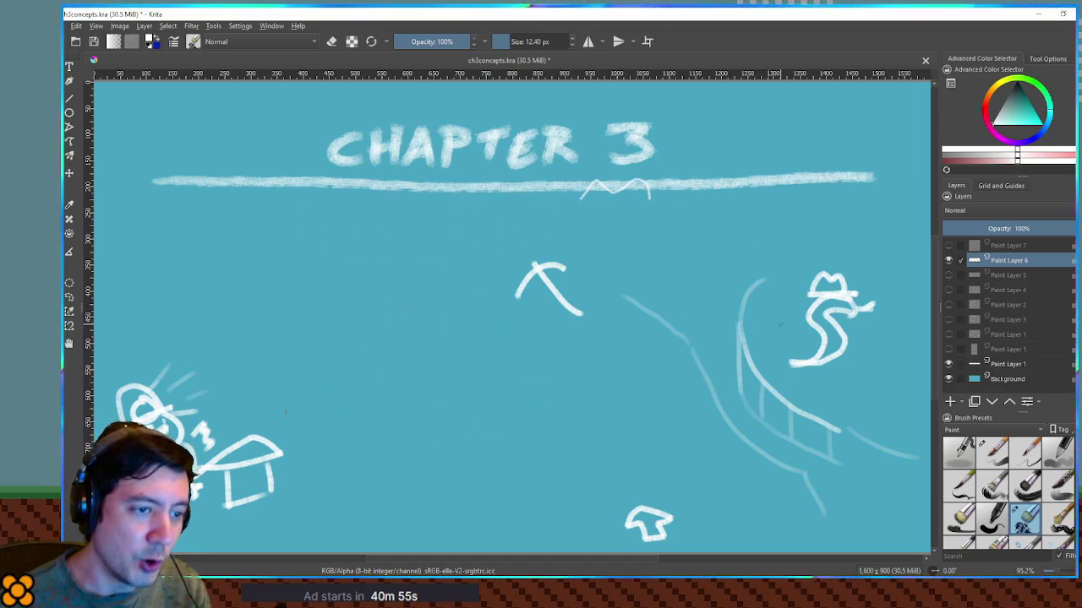
mouse_move(836, 218)
mouse_down()
mouse_move(851, 213)
mouse_move(855, 255)
mouse_move(806, 243)
mouse_move(820, 226)
mouse_move(845, 240)
mouse_up()
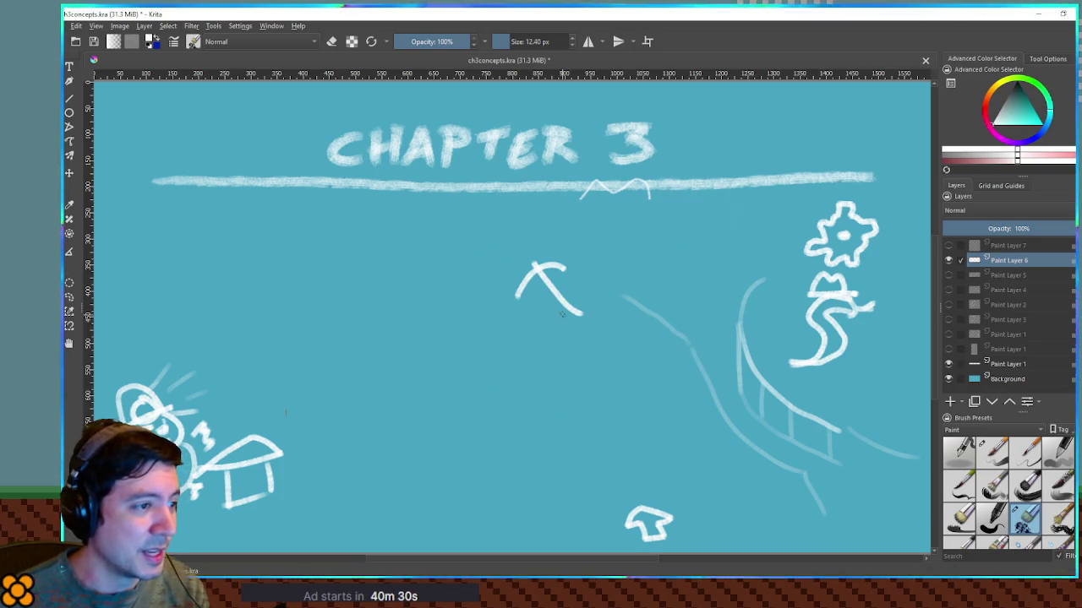
Step: Draw a faint H-shaped frame left of the central arc, discarding two trial vertical strokes
drag(510, 218, 511, 352)
drag(618, 224, 617, 352)
key(ctrl+z)
key(ctrl+z)
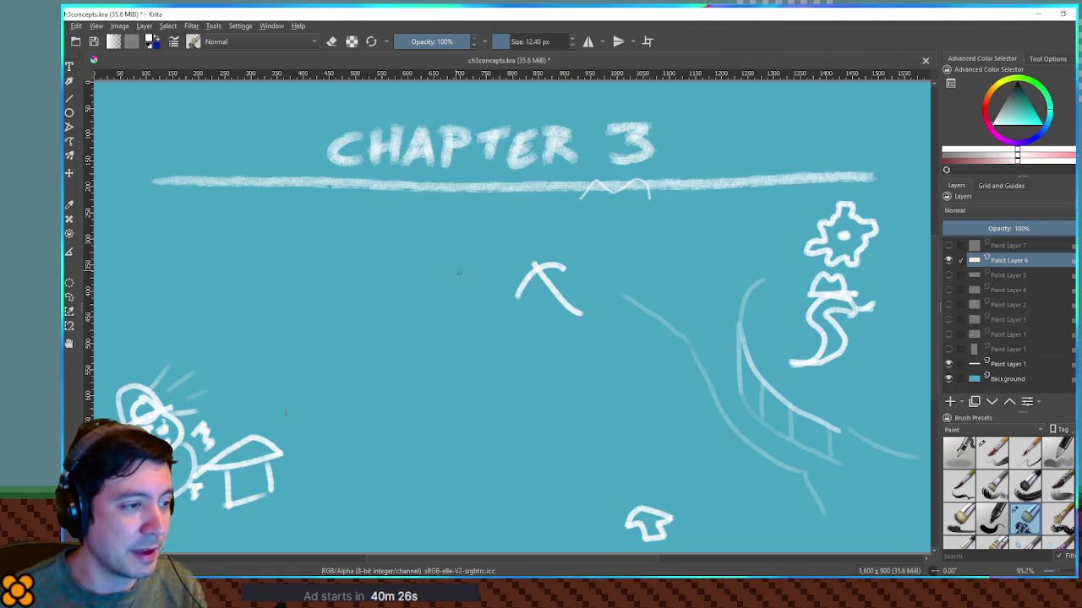
drag(456, 271, 533, 249)
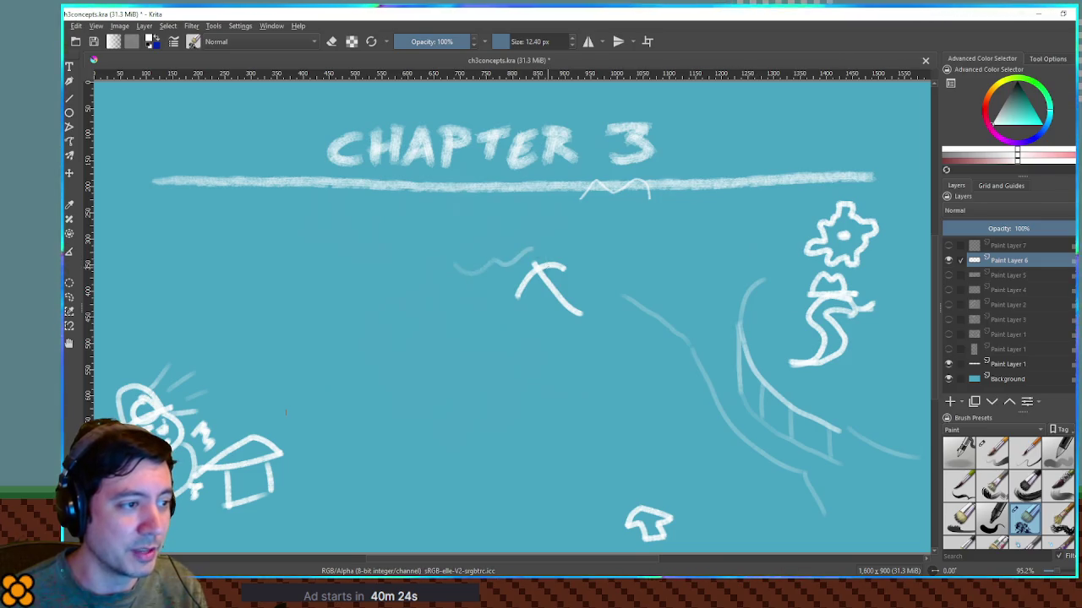
drag(460, 240, 459, 314)
drag(498, 226, 497, 312)
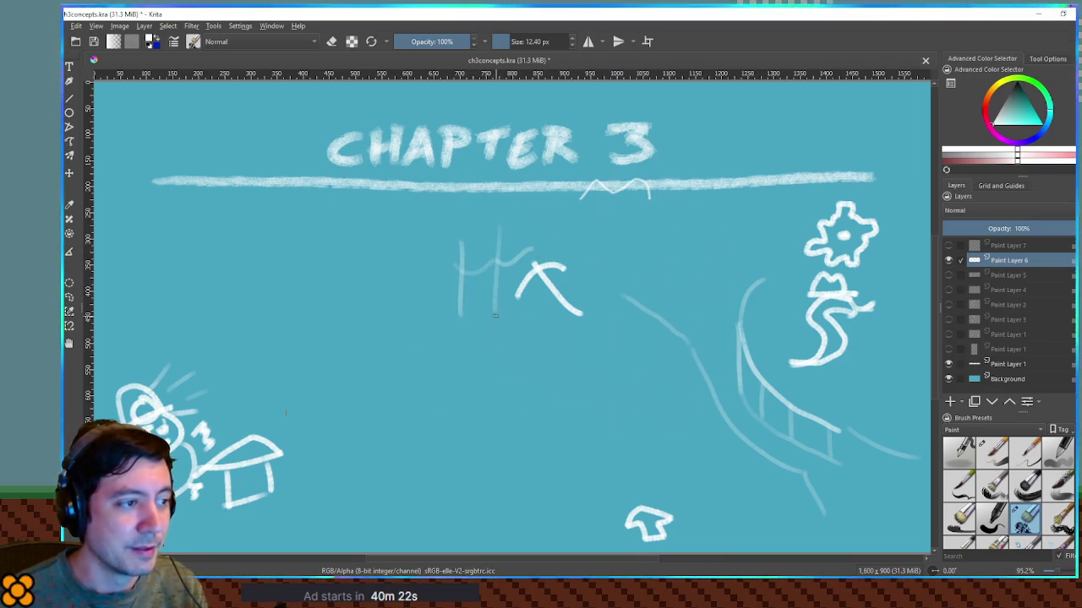
mouse_move(464, 259)
mouse_down()
mouse_move(493, 261)
mouse_move(465, 266)
mouse_up()
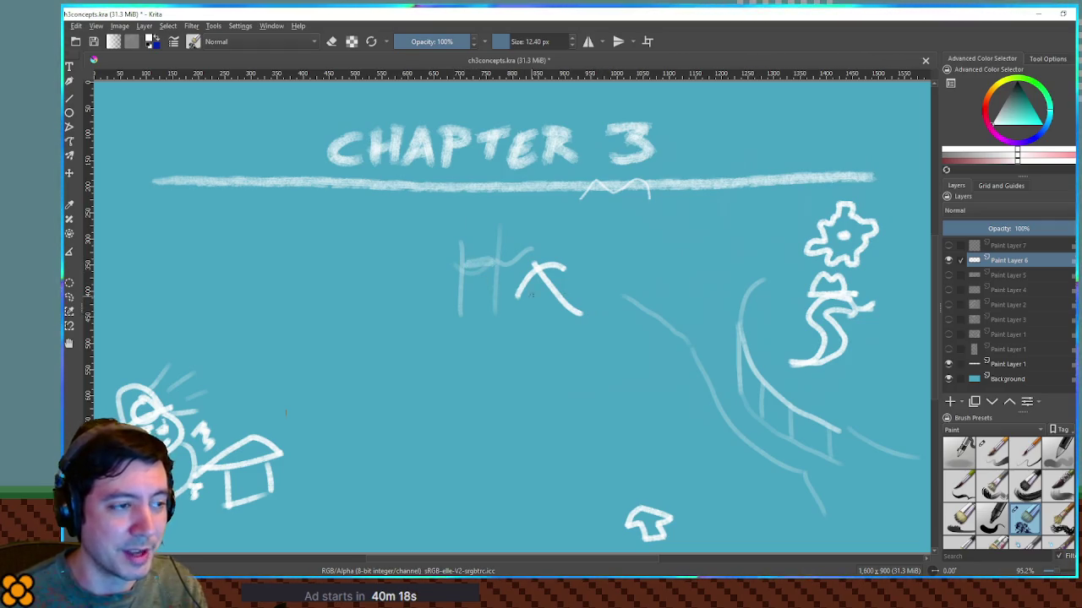
Step: Add a second faint H right of the arc and discard a trial arrow by the ramp
mouse_move(583, 243)
mouse_down()
mouse_move(581, 272)
mouse_move(611, 294)
mouse_up()
drag(569, 262, 610, 262)
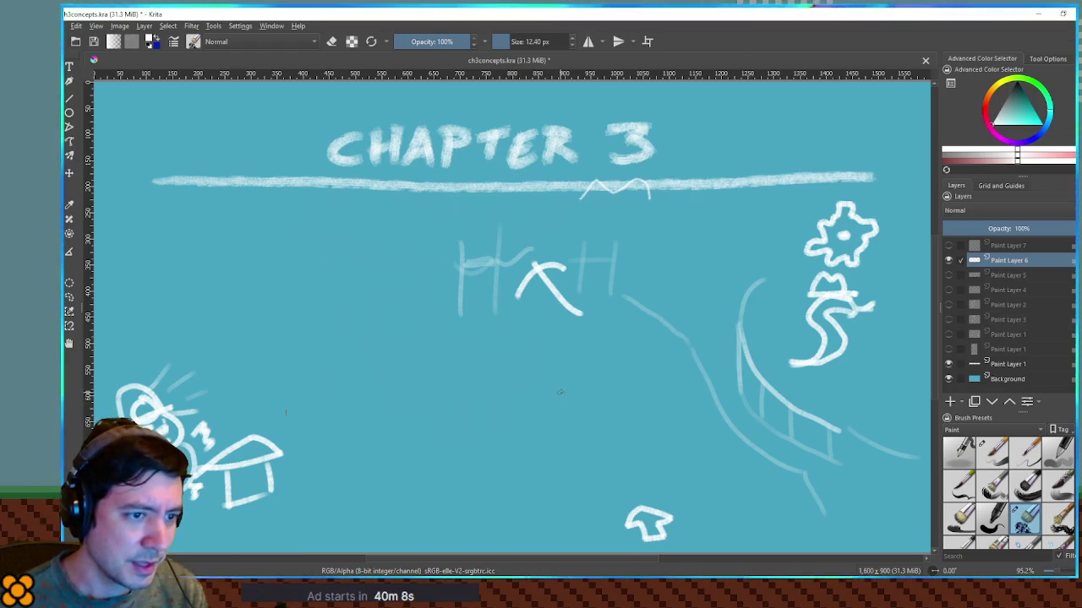
mouse_move(657, 404)
mouse_down()
mouse_move(701, 367)
mouse_move(694, 385)
mouse_move(694, 369)
mouse_move(684, 383)
mouse_up()
key(ctrl+z)
key(ctrl+z)
key(ctrl+z)
key(ctrl+z)
key(ctrl+z)
click(988, 117)
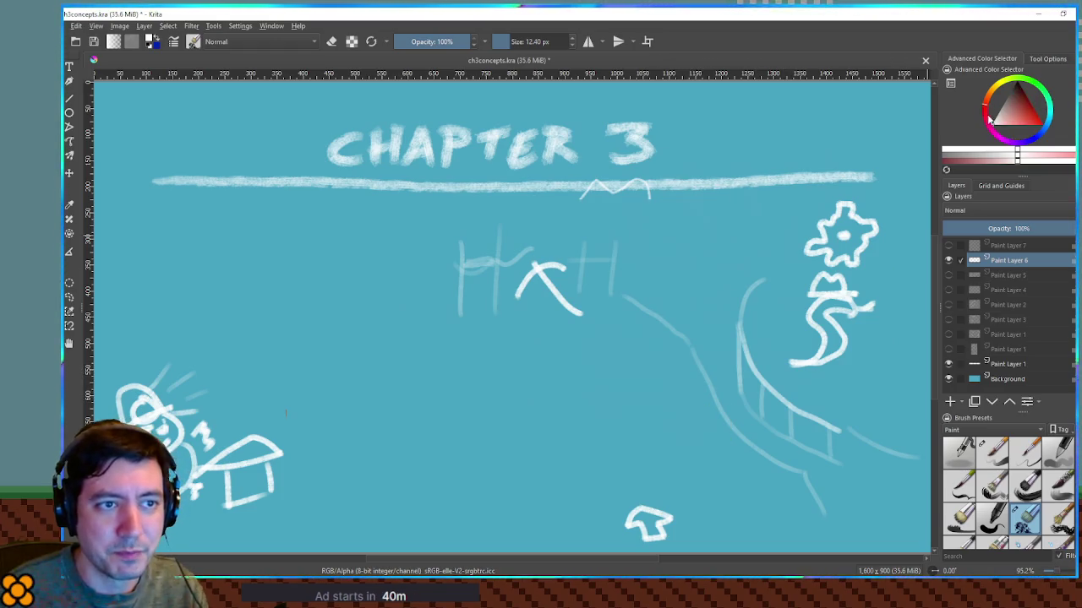
Step: Place yellow dots on the sloping track, under the central arc, and right of the house
click(1030, 123)
click(687, 375)
key(ctrl+z)
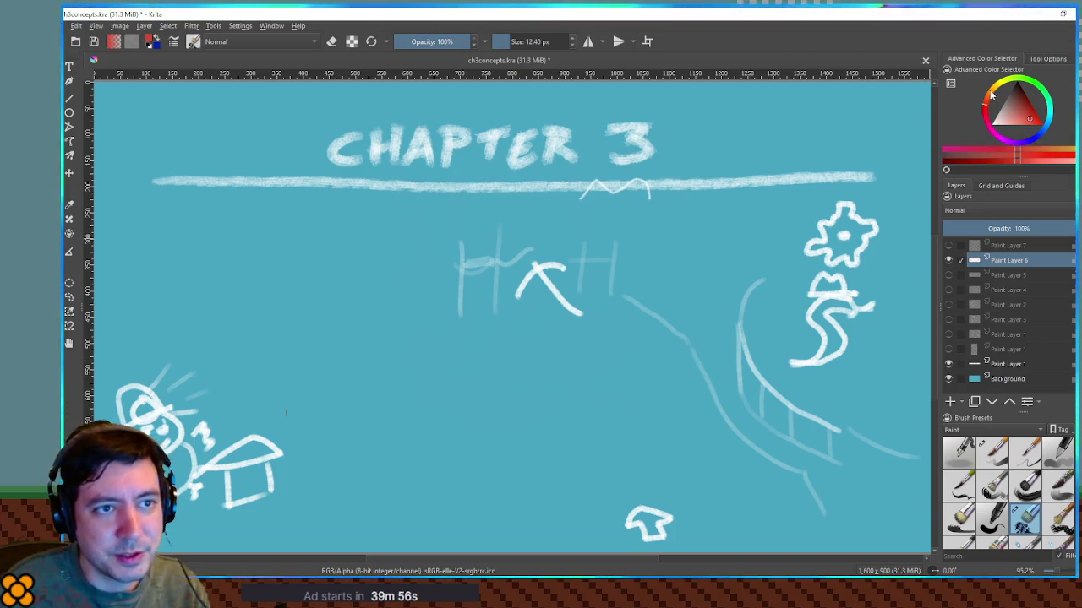
click(993, 93)
click(683, 365)
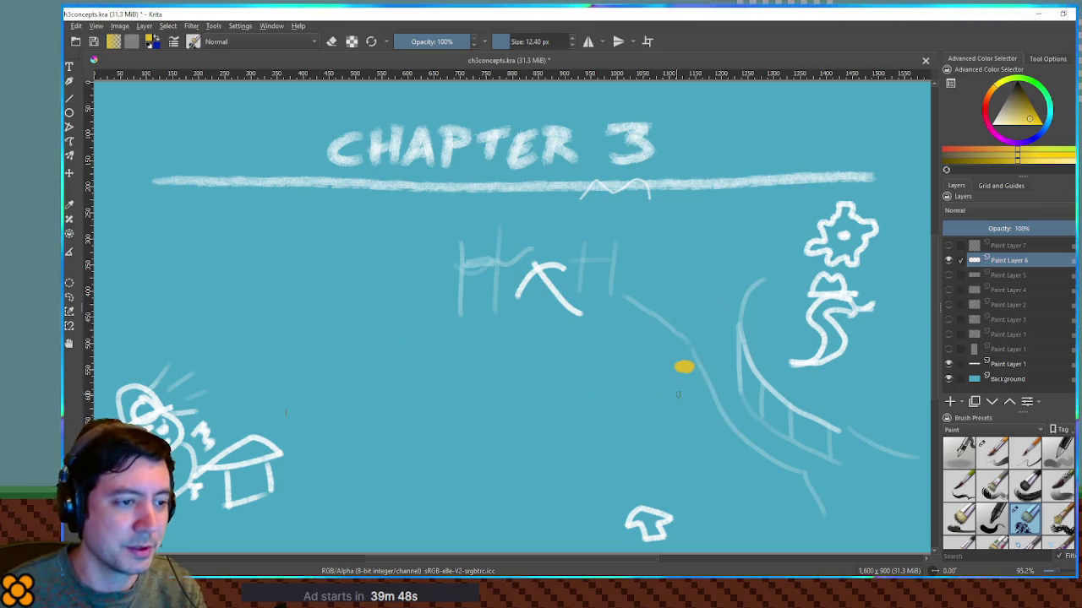
click(542, 319)
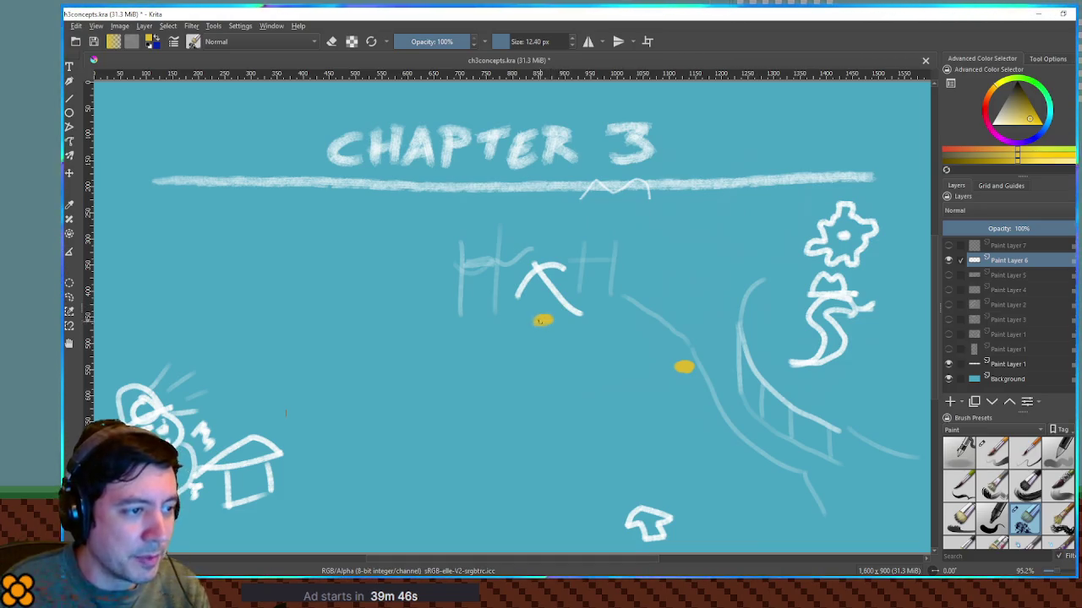
click(302, 482)
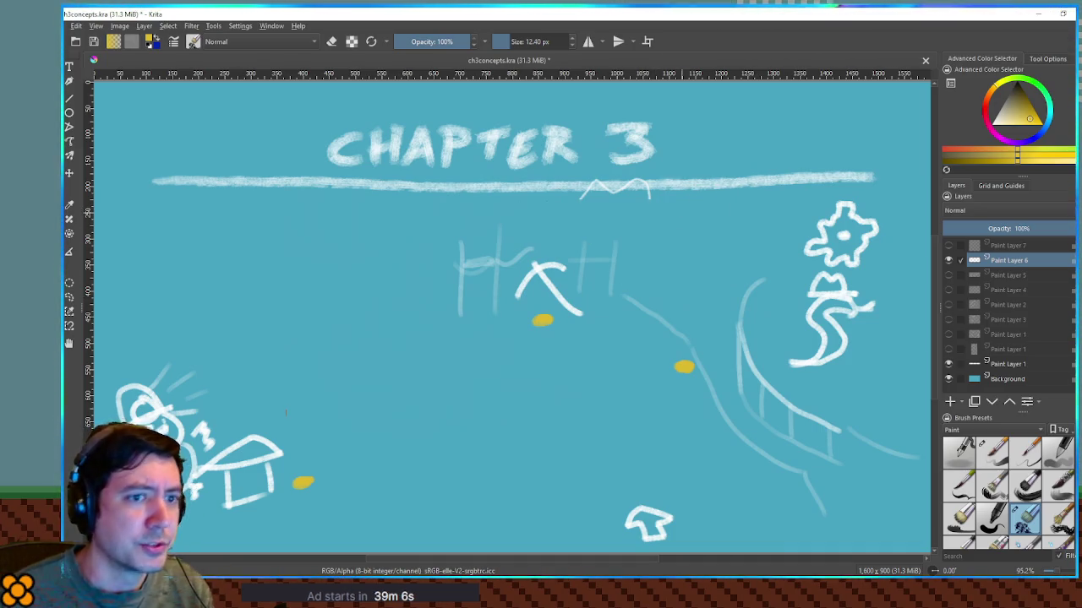
click(965, 155)
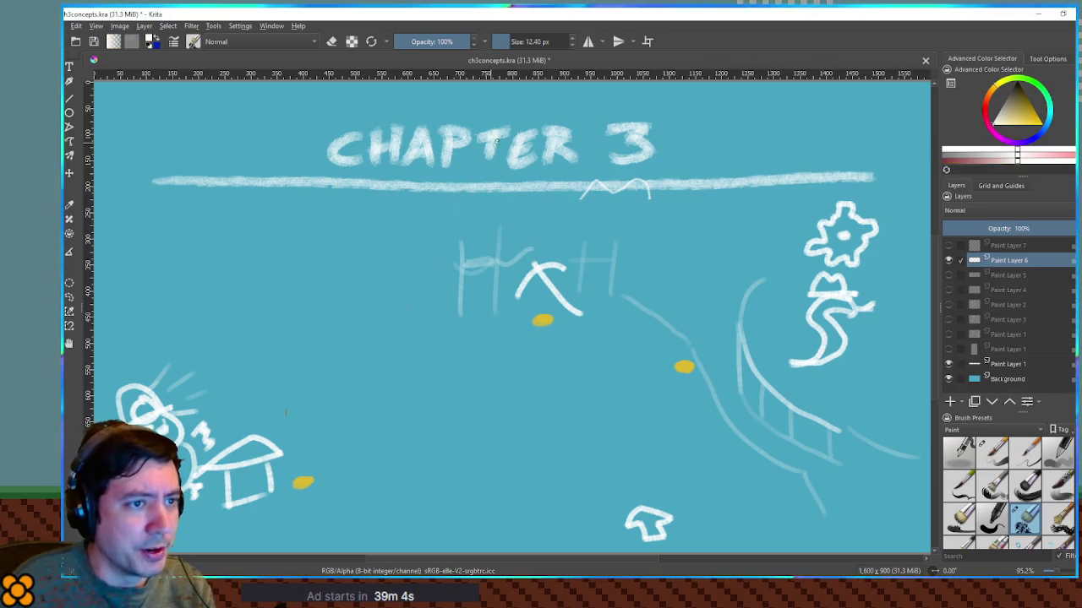
Step: Hand-letter 'New' at top left and sketch a rayed starburst icon beside it
drag(133, 213, 145, 206)
drag(150, 214, 181, 208)
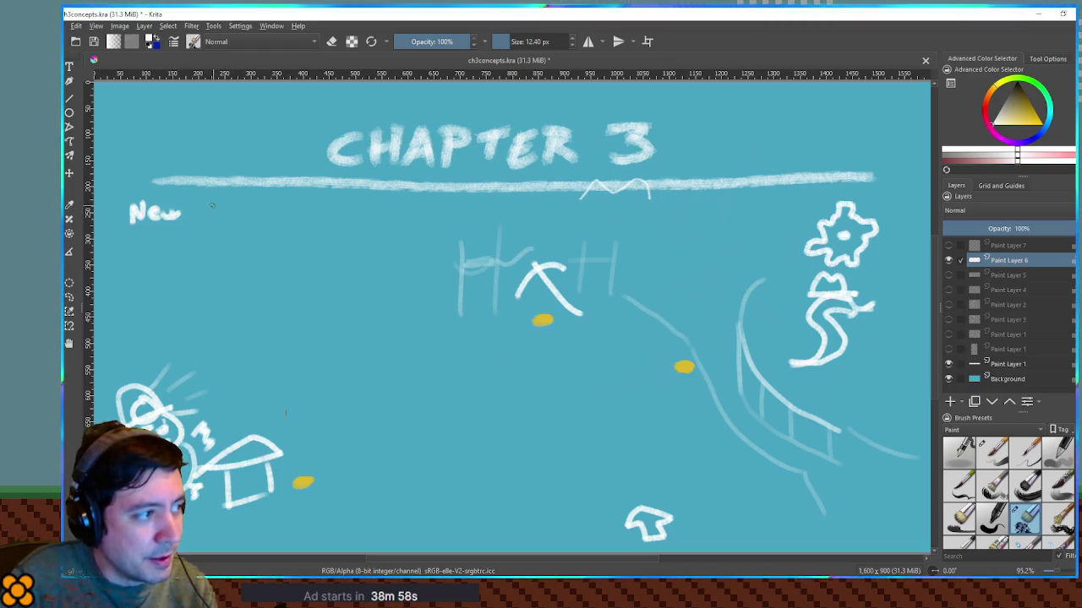
mouse_move(206, 211)
mouse_down()
mouse_move(226, 197)
mouse_move(225, 213)
mouse_move(202, 218)
mouse_move(241, 224)
mouse_move(264, 217)
mouse_move(272, 196)
mouse_up()
click(263, 194)
click(269, 191)
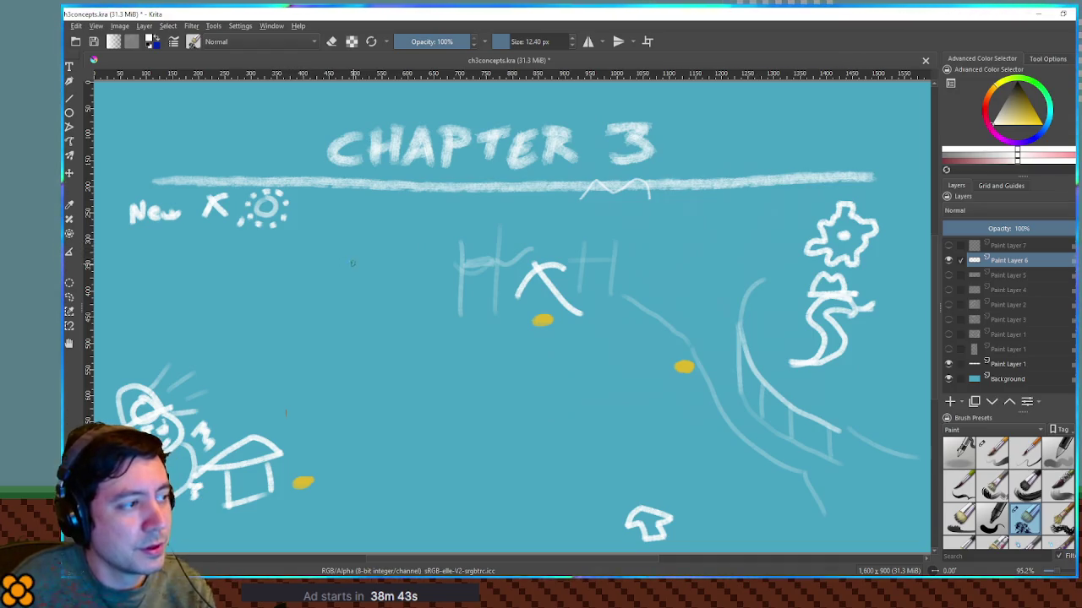
mouse_move(266, 203)
mouse_down()
mouse_move(266, 237)
mouse_move(269, 212)
mouse_move(275, 218)
mouse_up()
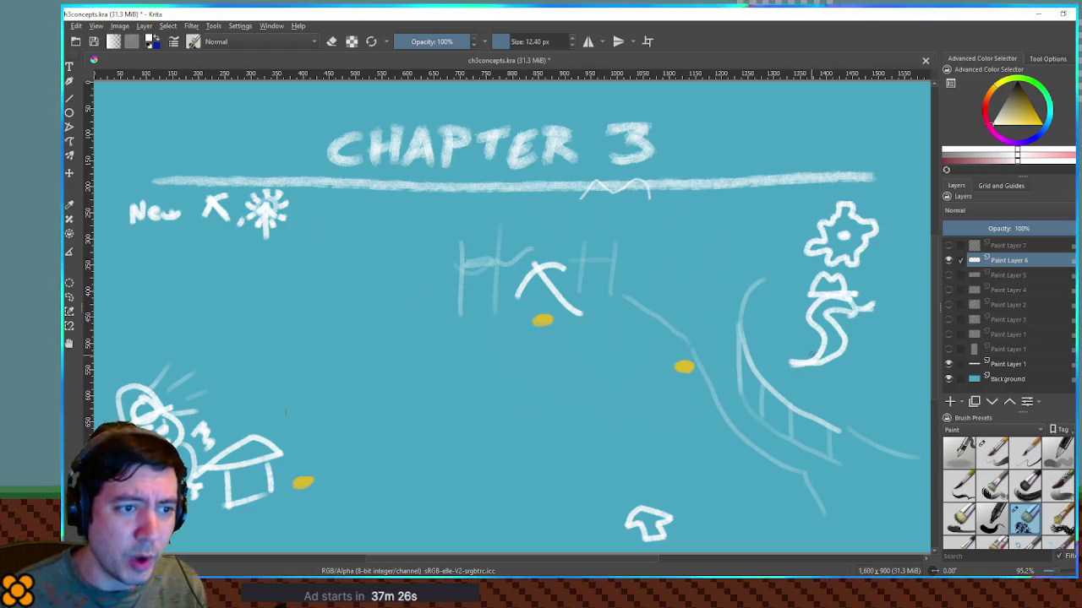
drag(841, 245, 883, 251)
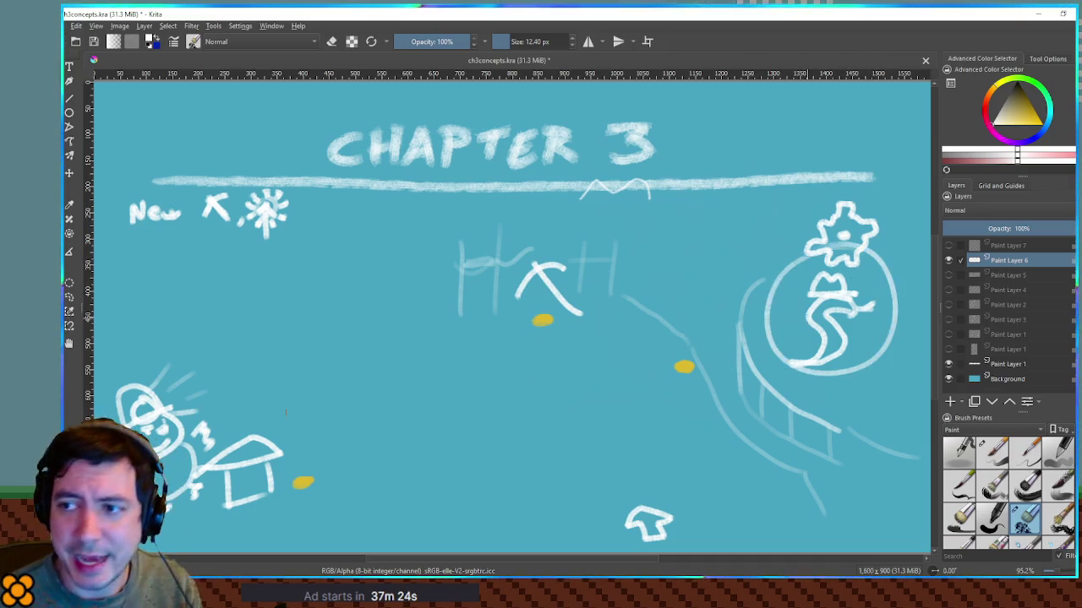
key(ctrl+z)
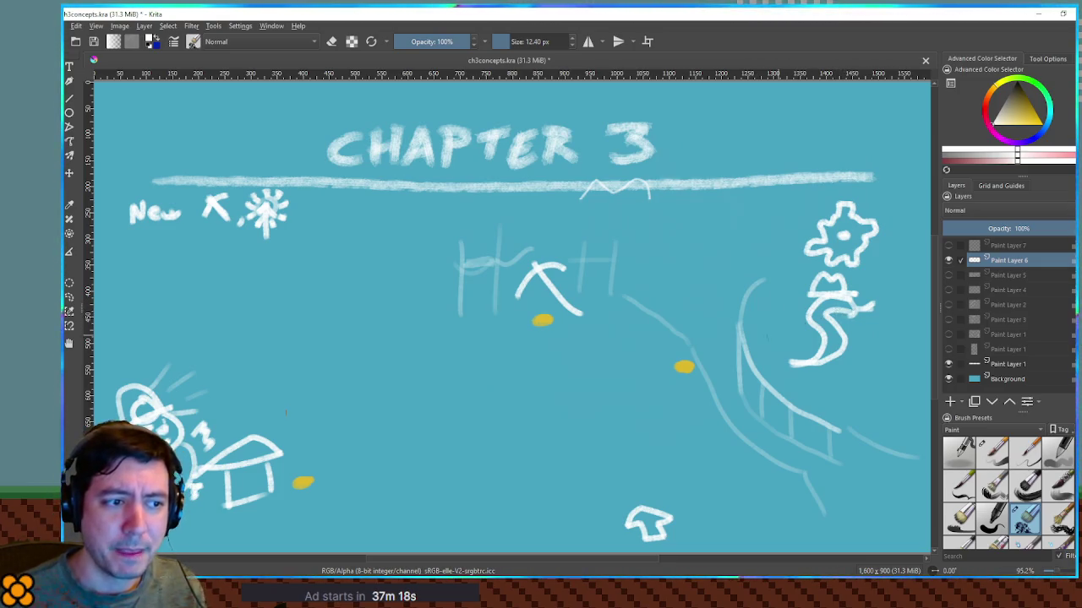
drag(759, 343, 603, 397)
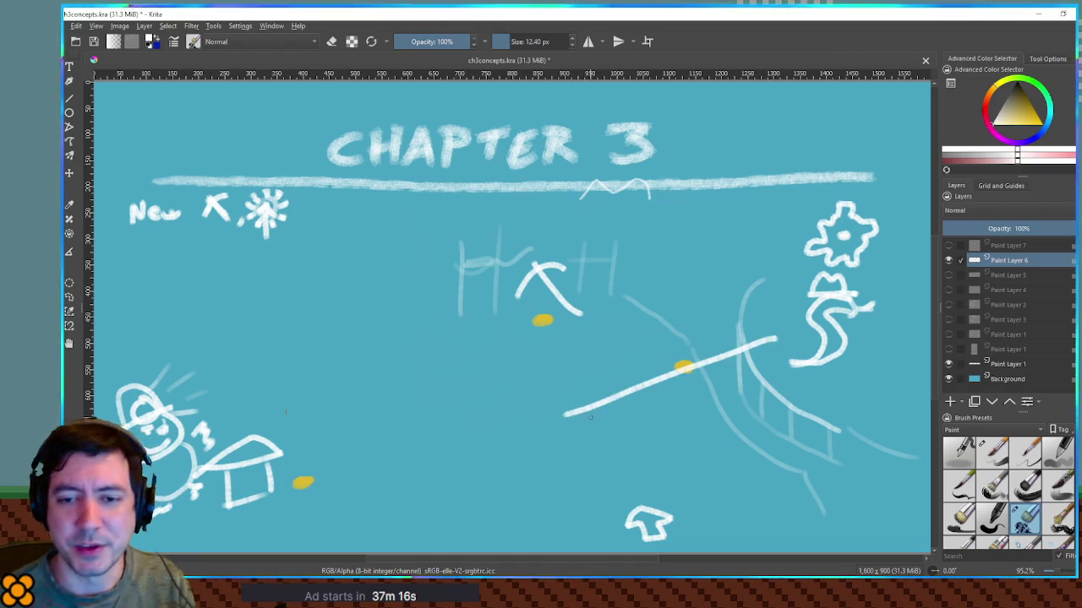
drag(610, 336, 537, 358)
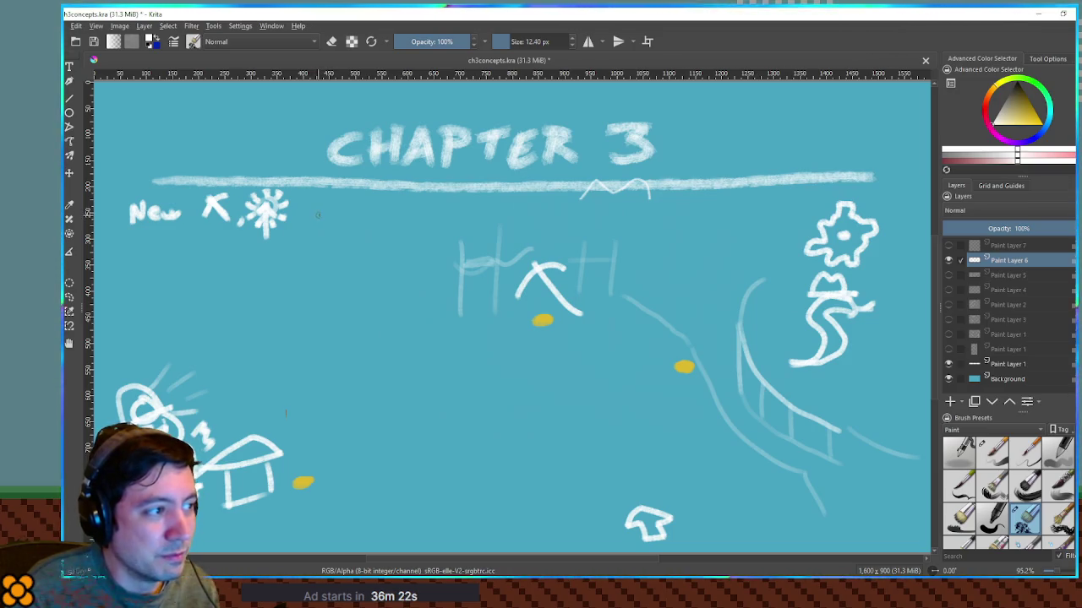
Step: Draw an outlined right-pointing arrow after the starburst in the 'New' line
mouse_move(306, 204)
mouse_down()
mouse_move(342, 204)
mouse_move(322, 217)
mouse_move(350, 211)
mouse_move(336, 218)
mouse_move(330, 208)
mouse_move(310, 226)
mouse_up()
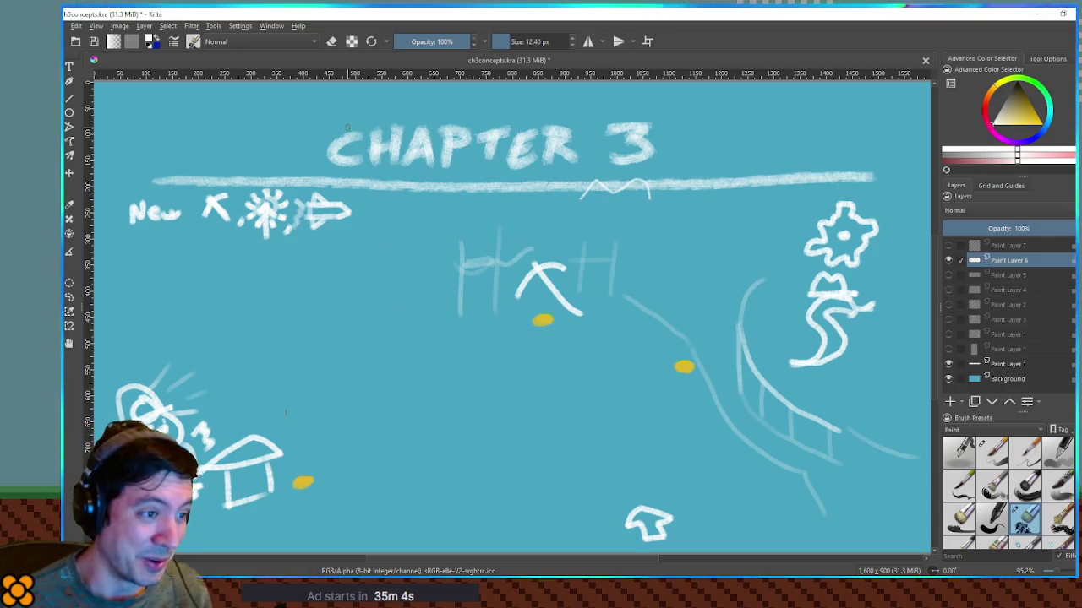
Step: Sketch a railing above the middle slope with top and bottom rails and vertical posts
drag(629, 289, 744, 277)
drag(644, 251, 640, 284)
drag(677, 228, 673, 275)
mouse_move(709, 234)
mouse_down()
mouse_move(705, 269)
mouse_move(722, 272)
mouse_up()
drag(753, 240, 749, 277)
drag(636, 253, 743, 243)
drag(650, 279, 640, 317)
mouse_move(693, 279)
mouse_down()
mouse_move(686, 316)
mouse_move(708, 317)
mouse_up()
drag(735, 287, 734, 314)
drag(663, 314, 740, 324)
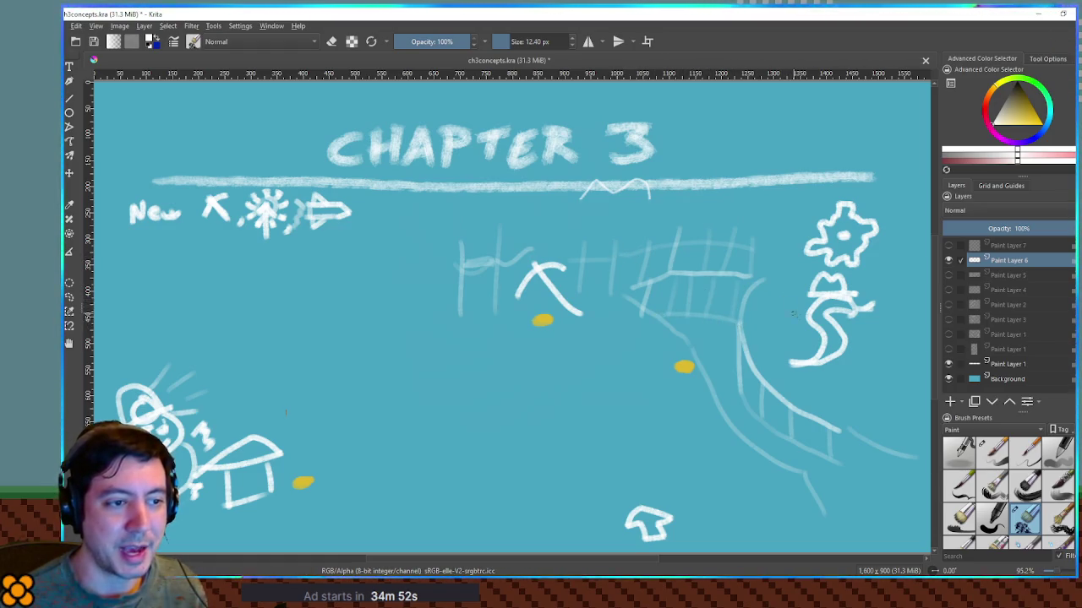
Step: Draw curved right and left arrows over the railing and a small icon under the starburst
mouse_move(577, 297)
mouse_down()
mouse_move(720, 252)
mouse_move(703, 266)
mouse_up()
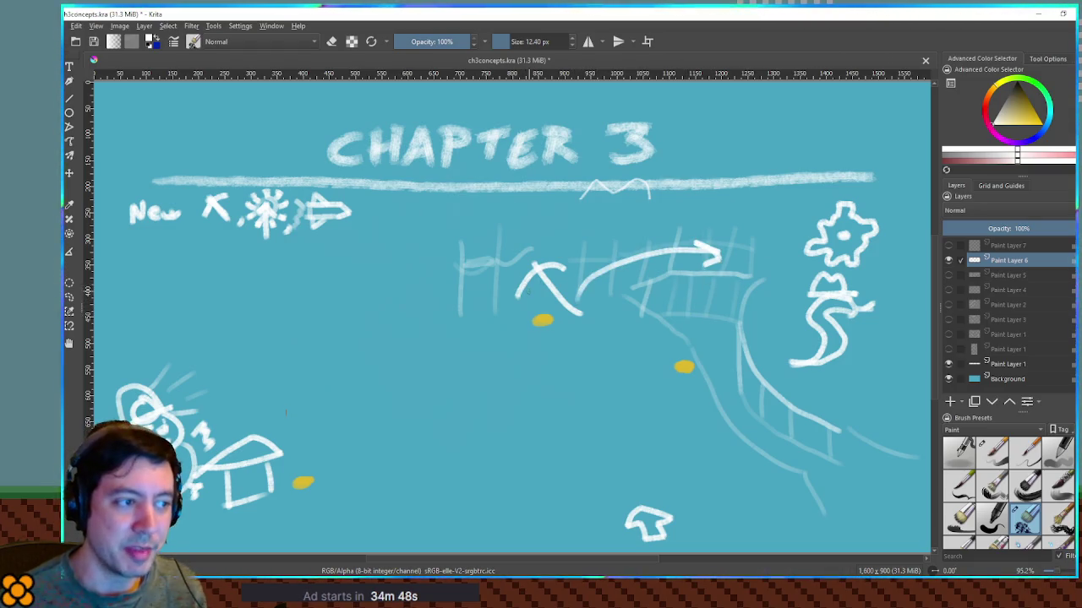
mouse_move(515, 270)
mouse_down()
mouse_move(487, 244)
mouse_move(446, 245)
mouse_up()
drag(446, 247, 460, 254)
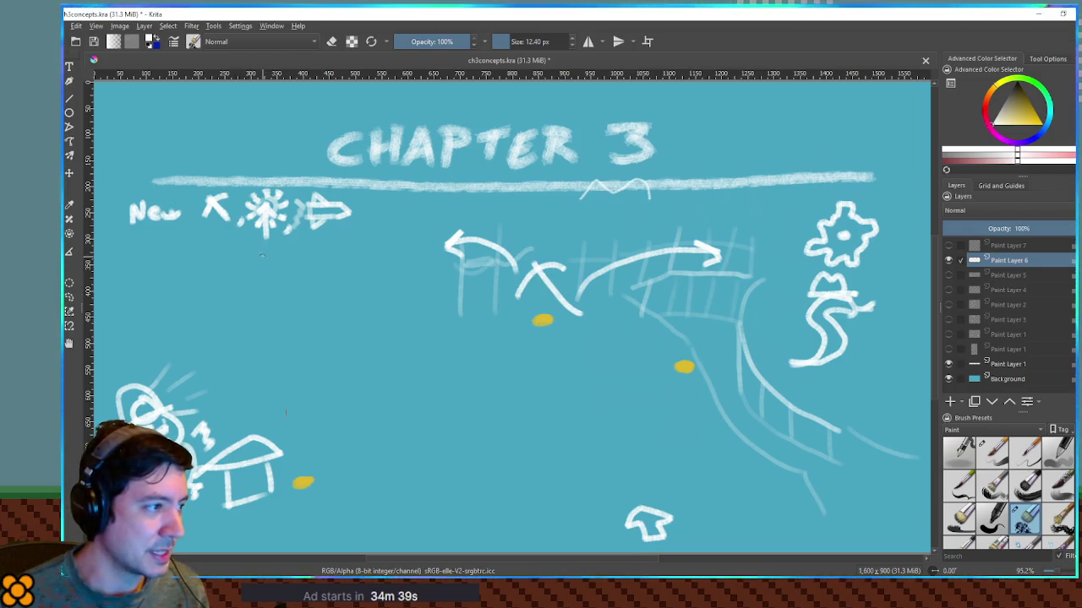
mouse_move(268, 250)
mouse_down()
mouse_move(269, 272)
mouse_move(276, 258)
mouse_up()
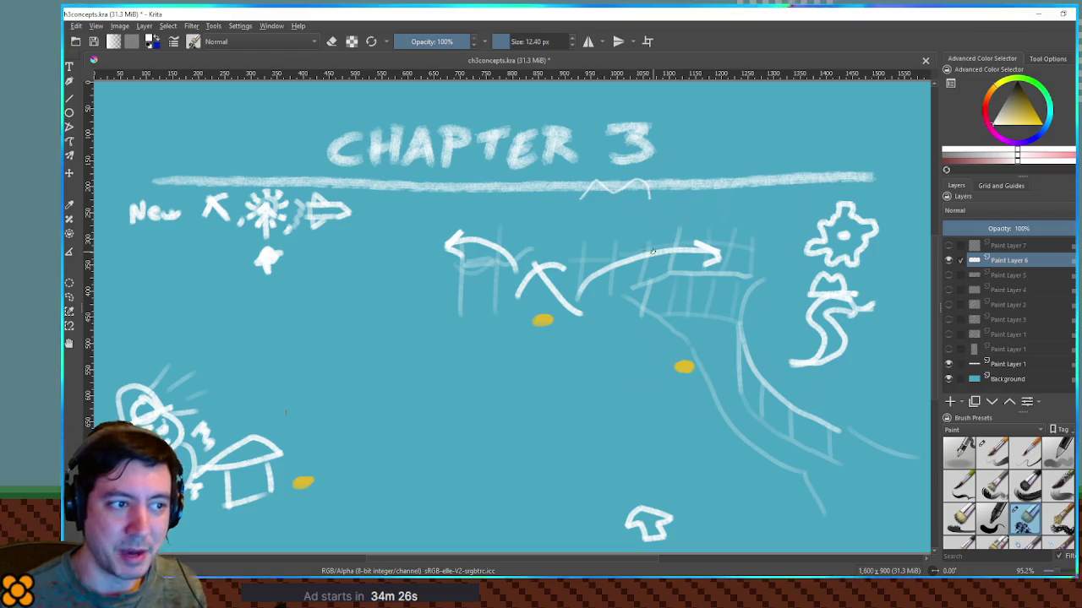
drag(651, 251, 706, 253)
key(ctrl+z)
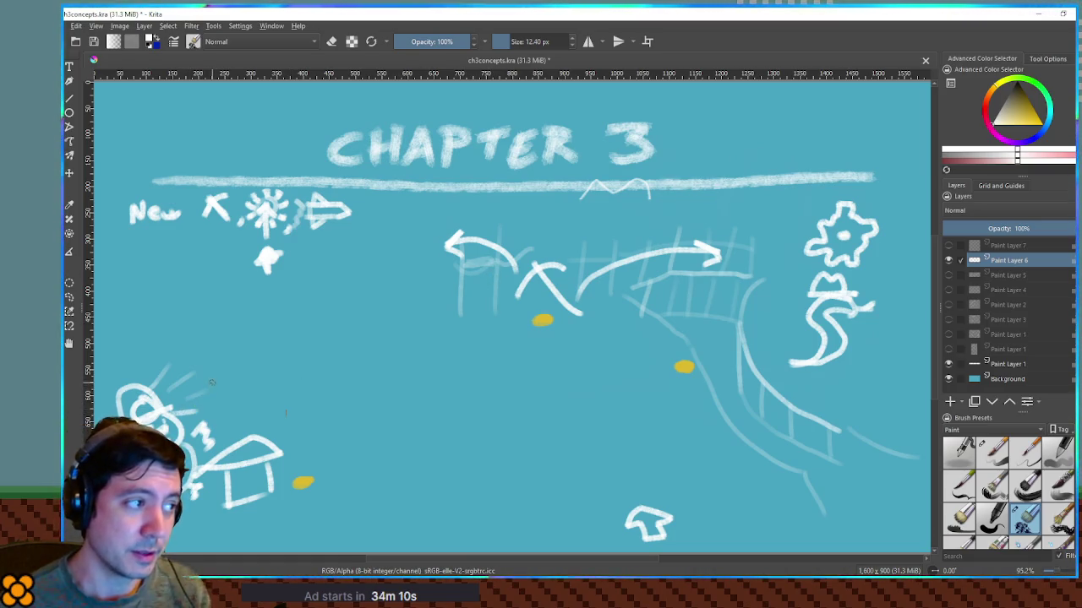
Step: Place a question mark left of the leftward arrow, discarding two trial strokes
drag(507, 249, 478, 275)
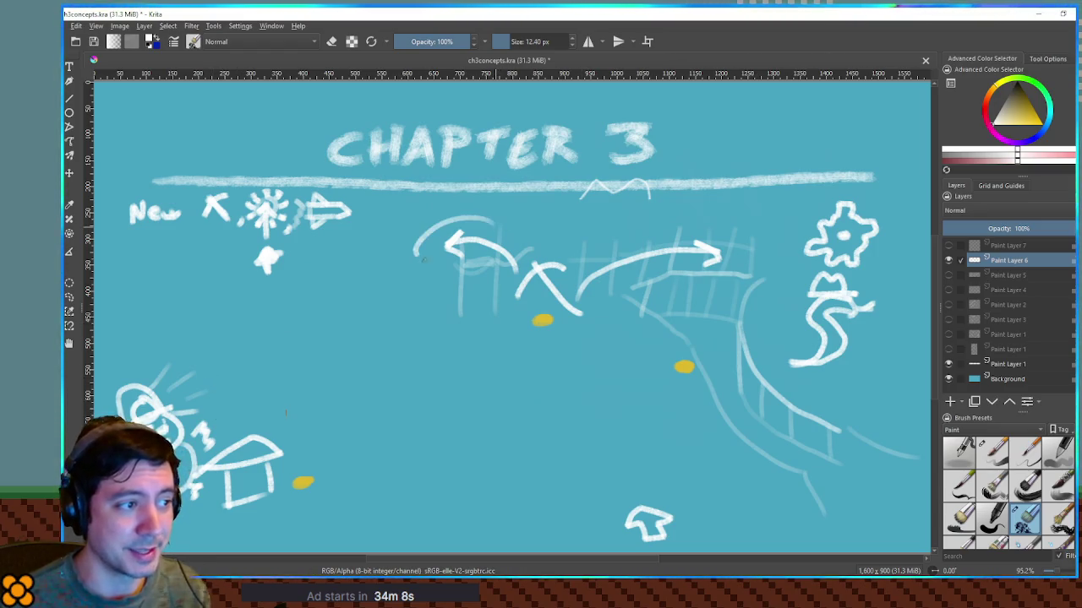
key(ctrl+z)
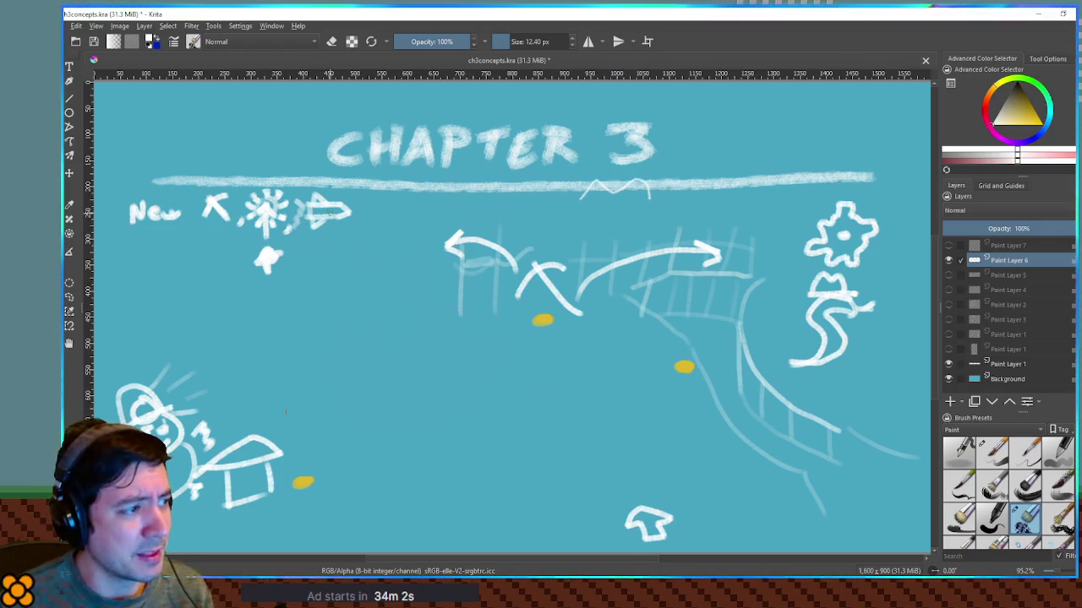
mouse_move(432, 229)
mouse_down()
mouse_move(446, 251)
mouse_move(423, 243)
mouse_up()
key(ctrl+z)
click(423, 250)
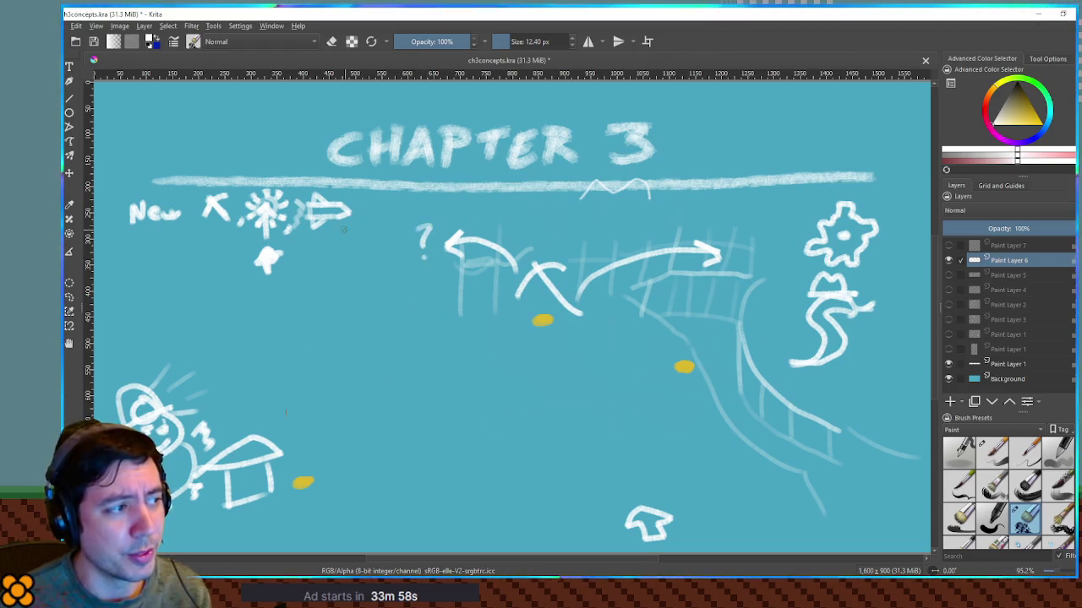
Step: Try and undo circles around the arrows, the flower figure and the question mark
drag(306, 235, 301, 233)
key(ctrl+z)
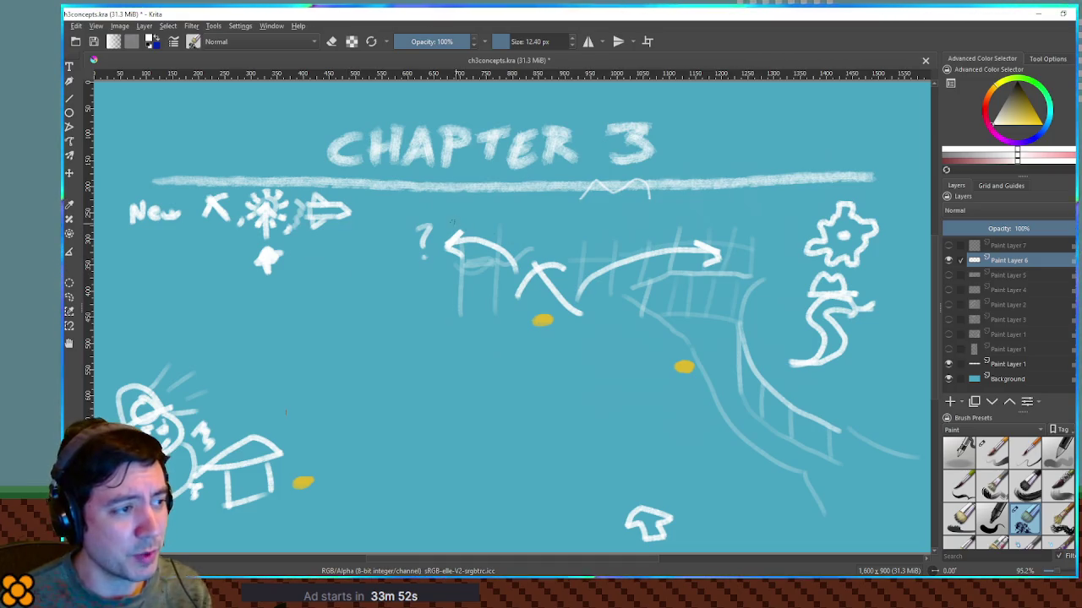
mouse_move(568, 199)
mouse_down()
mouse_move(549, 309)
mouse_move(524, 193)
mouse_up()
key(ctrl+z)
drag(743, 268, 740, 267)
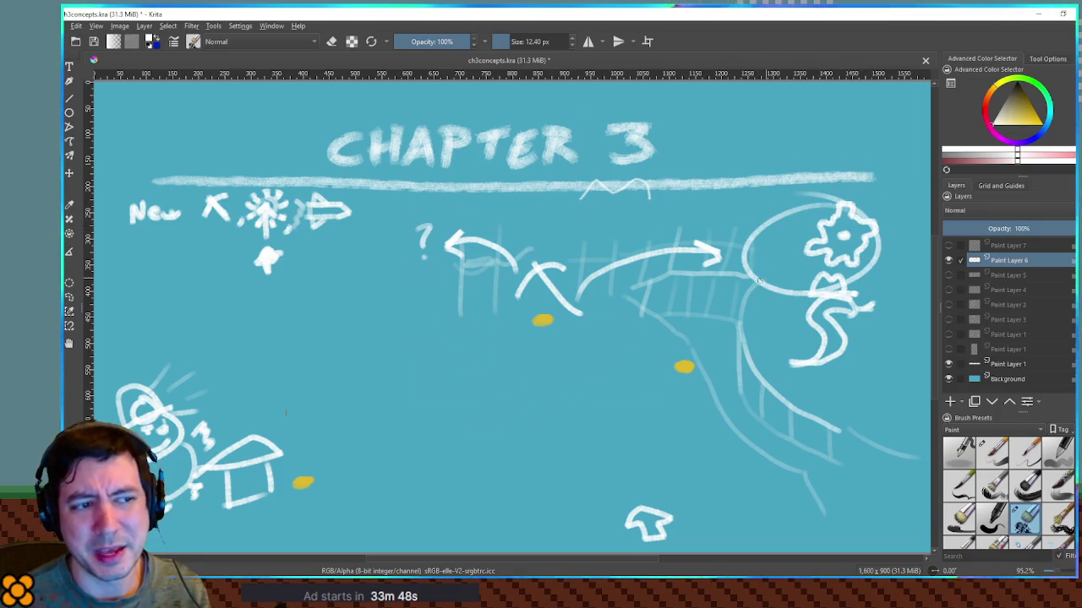
key(ctrl+z)
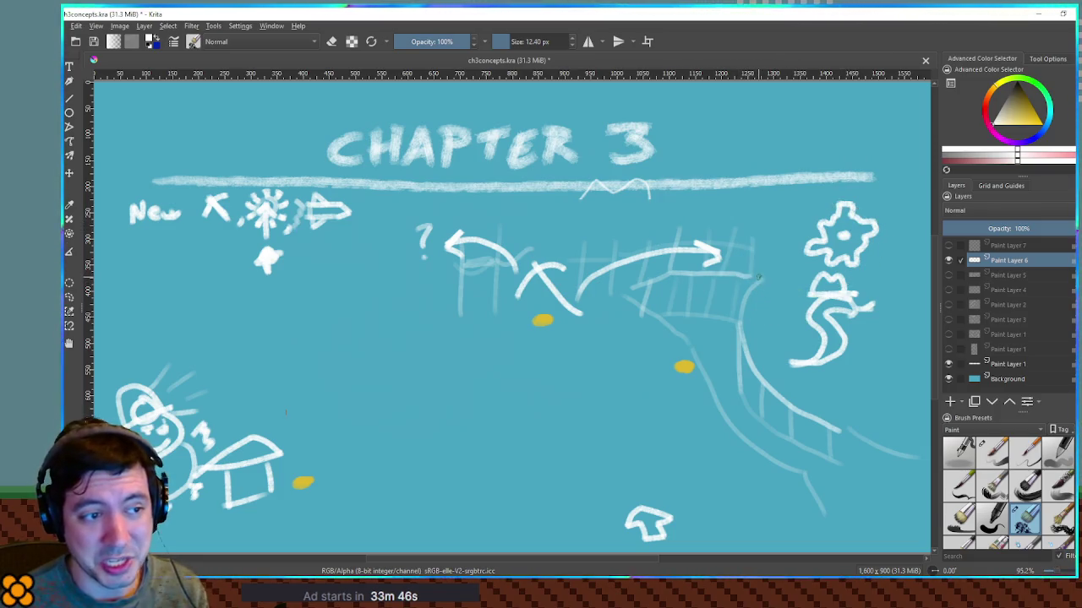
drag(481, 214, 486, 217)
drag(642, 208, 634, 212)
key(ctrl+z)
key(ctrl+z)
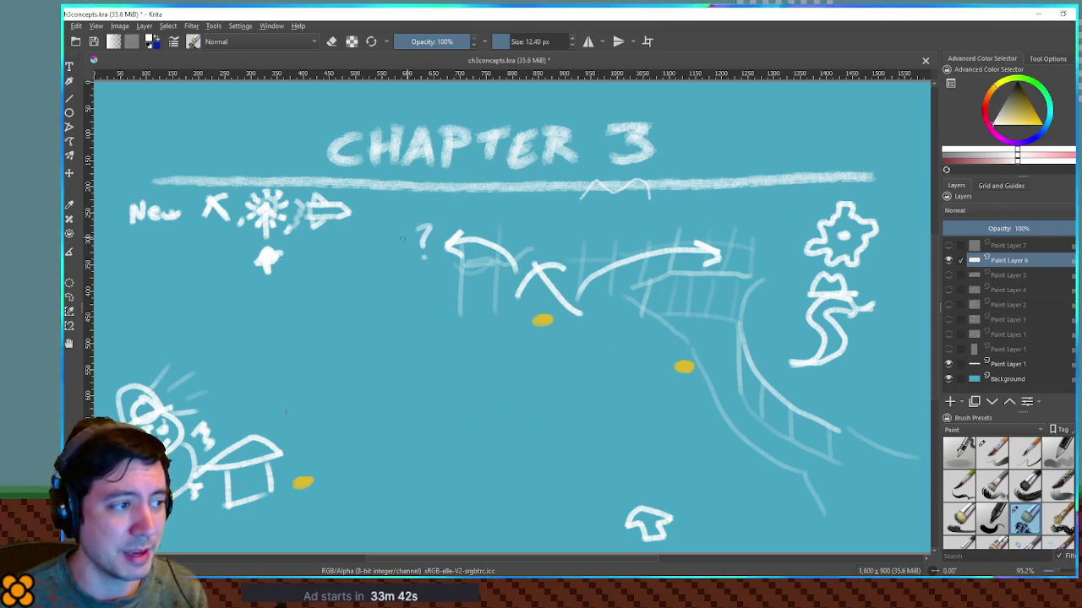
drag(414, 217, 405, 238)
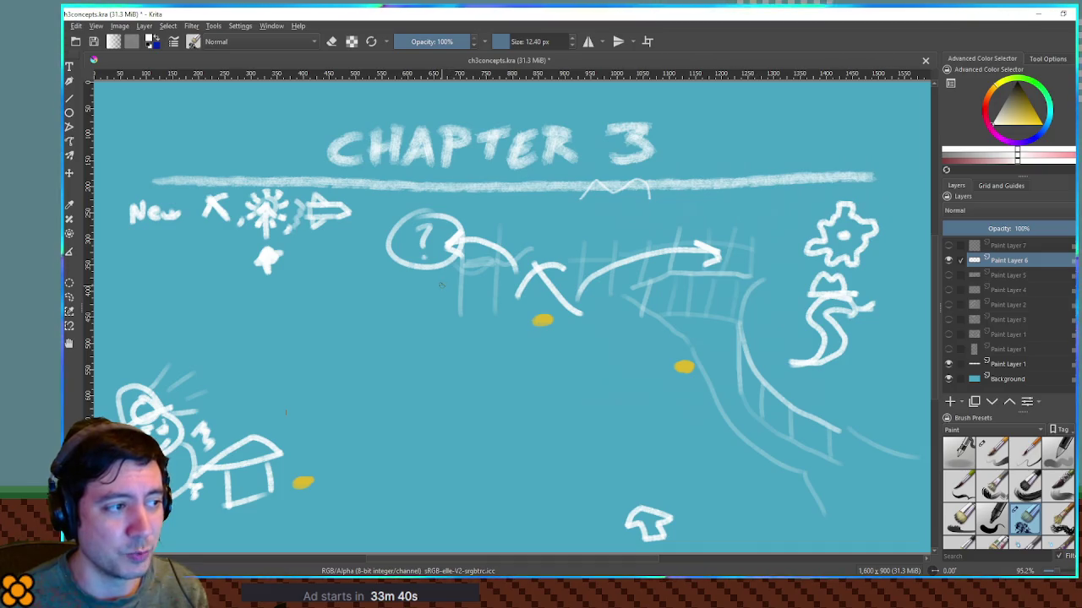
key(ctrl+z)
Step: Draw a cart-like box with a curve beneath the question mark, plus a rising stroke at lower right
drag(405, 280, 440, 291)
mouse_move(397, 264)
mouse_down()
mouse_move(343, 330)
mouse_move(365, 352)
mouse_up()
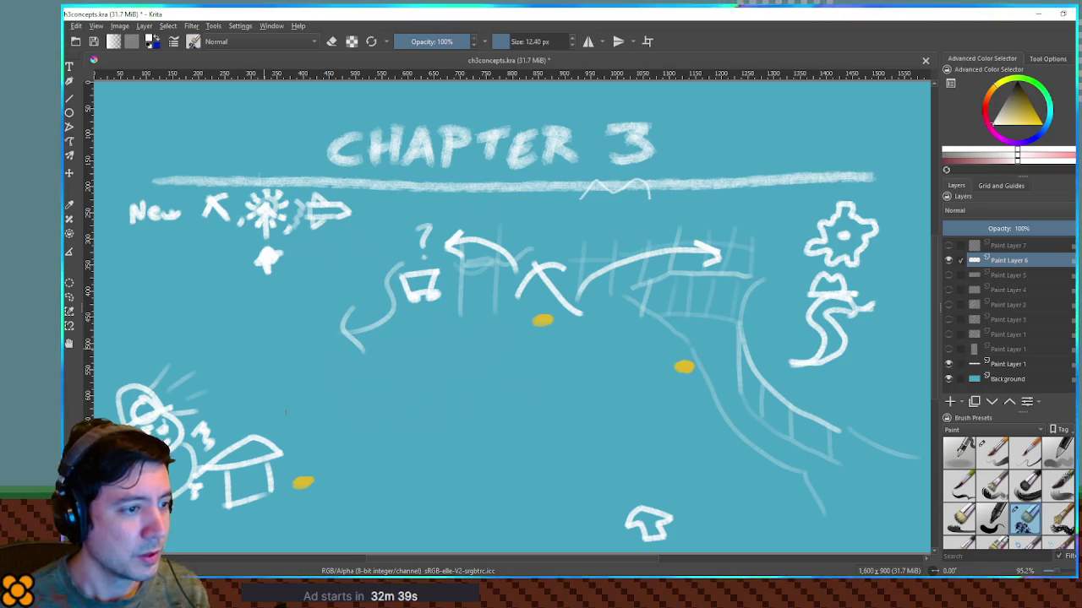
mouse_move(648, 474)
mouse_down()
mouse_move(536, 314)
mouse_move(565, 329)
mouse_up()
key(ctrl+z)
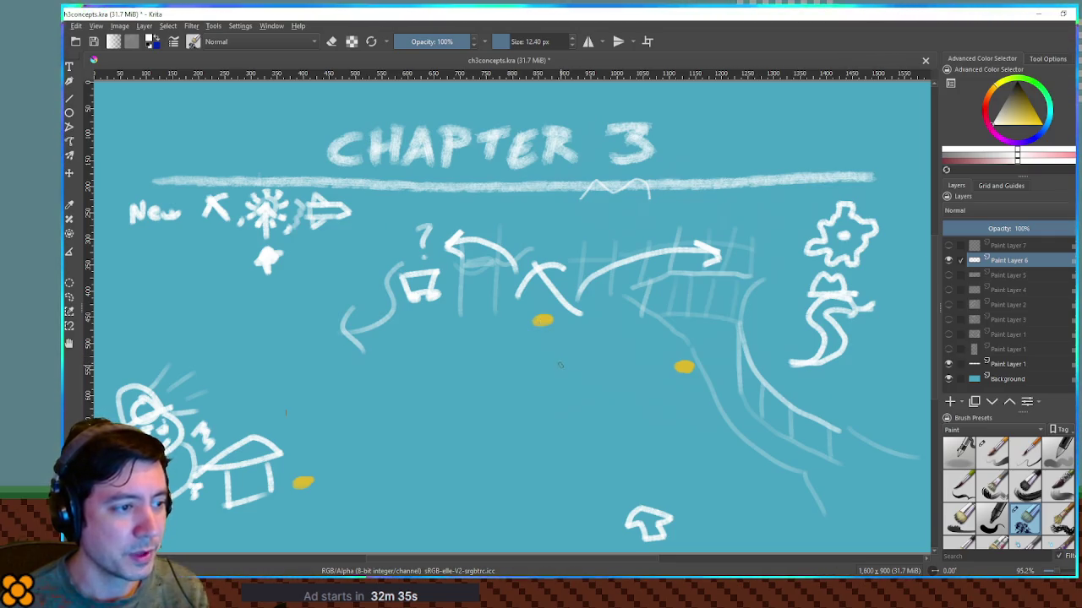
drag(630, 496, 296, 478)
key(ctrl+z)
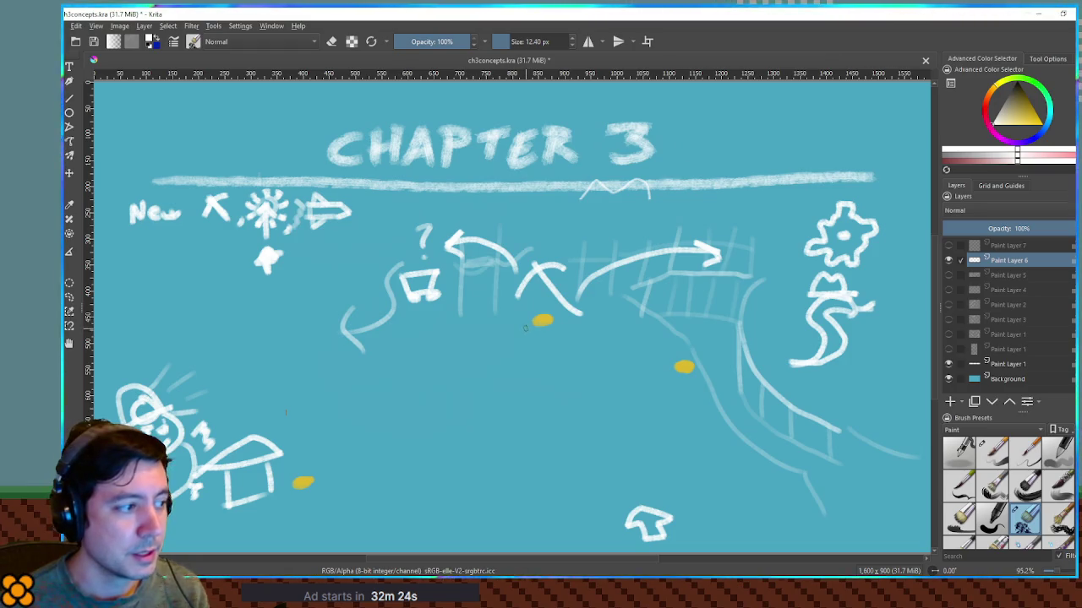
drag(524, 304, 531, 333)
key(ctrl+z)
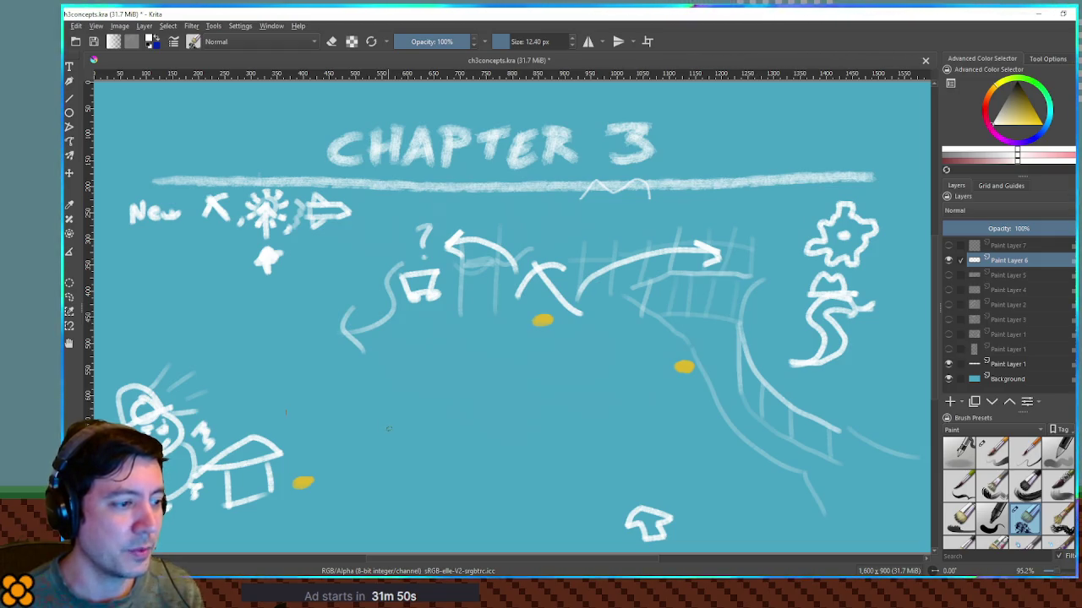
mouse_move(586, 475)
mouse_down()
mouse_move(338, 452)
mouse_move(380, 483)
mouse_up()
key(ctrl+z)
key(ctrl+z)
mouse_move(562, 453)
mouse_down()
mouse_move(511, 348)
mouse_move(558, 373)
mouse_up()
key(ctrl+z)
key(ctrl+z)
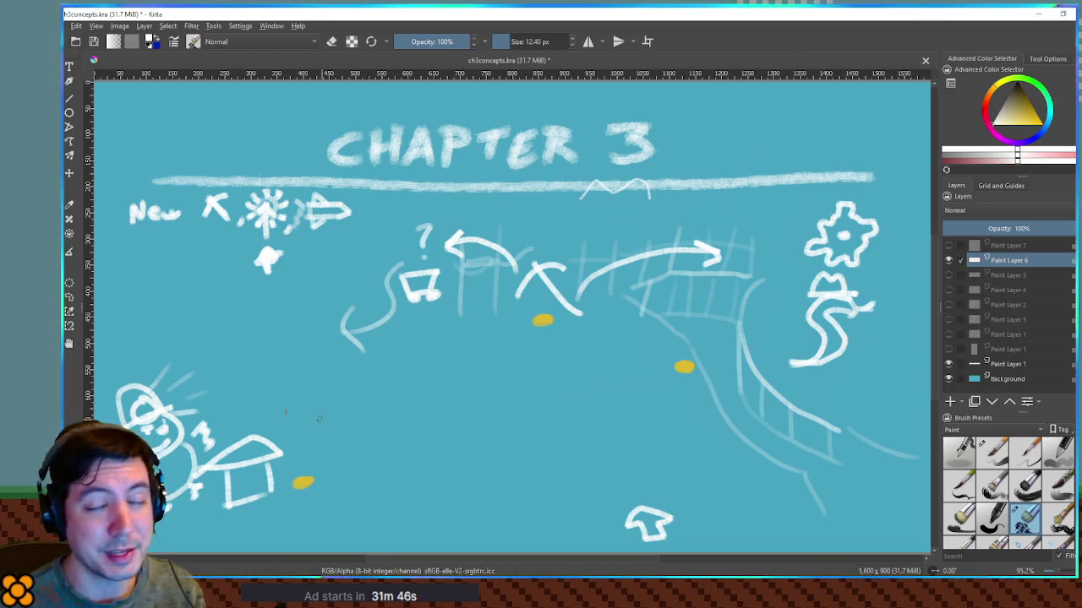
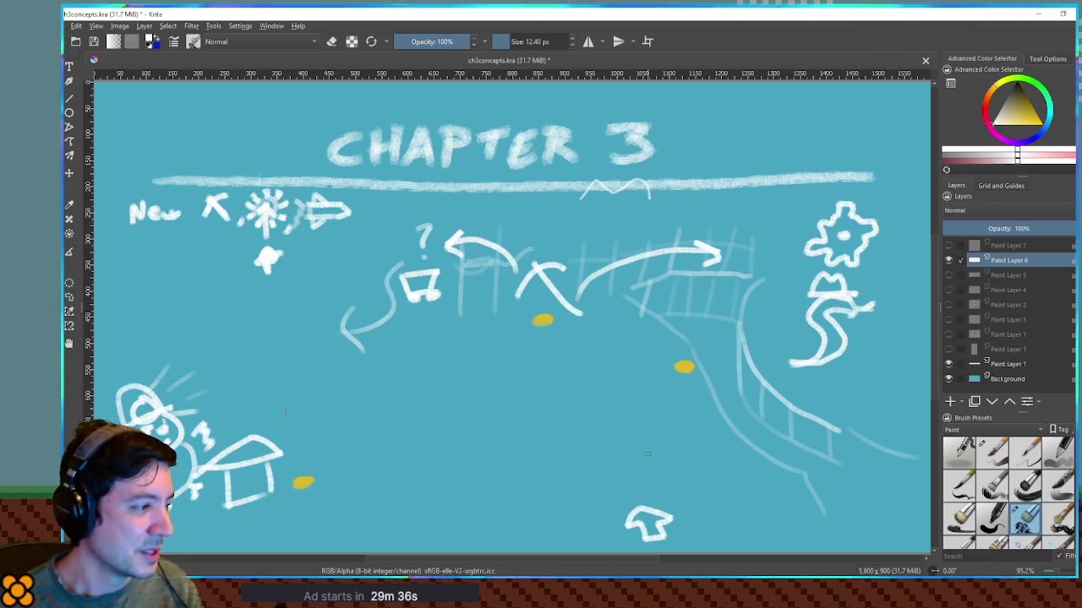
Step: Try and undo three trial strokes: around the house, a low arc, and an ellipse
drag(244, 371, 338, 507)
key(ctrl+z)
drag(368, 448, 534, 432)
key(ctrl+z)
drag(294, 342, 287, 343)
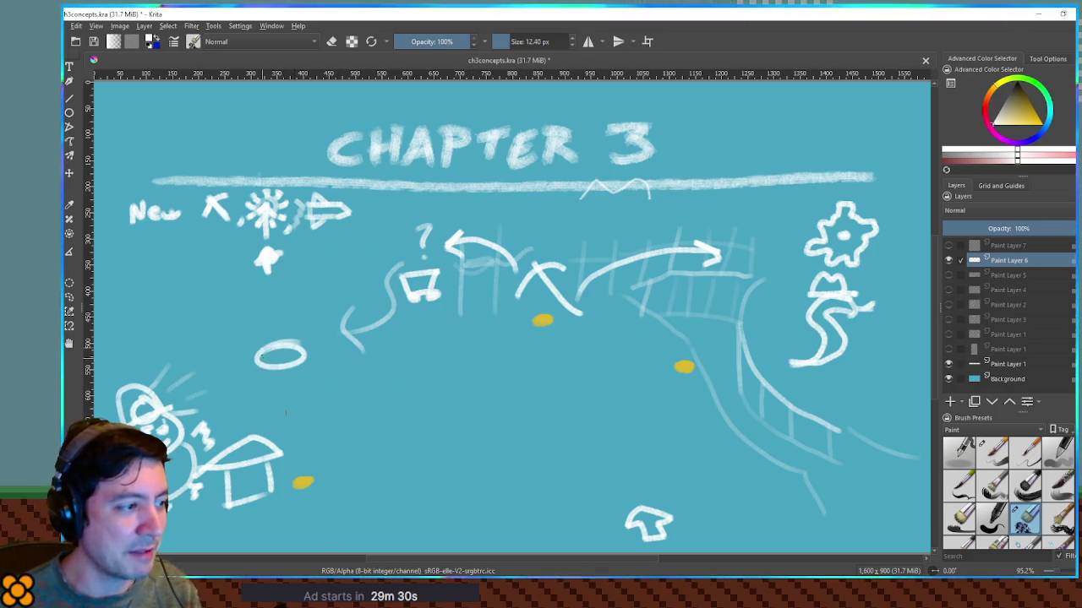
key(ctrl+z)
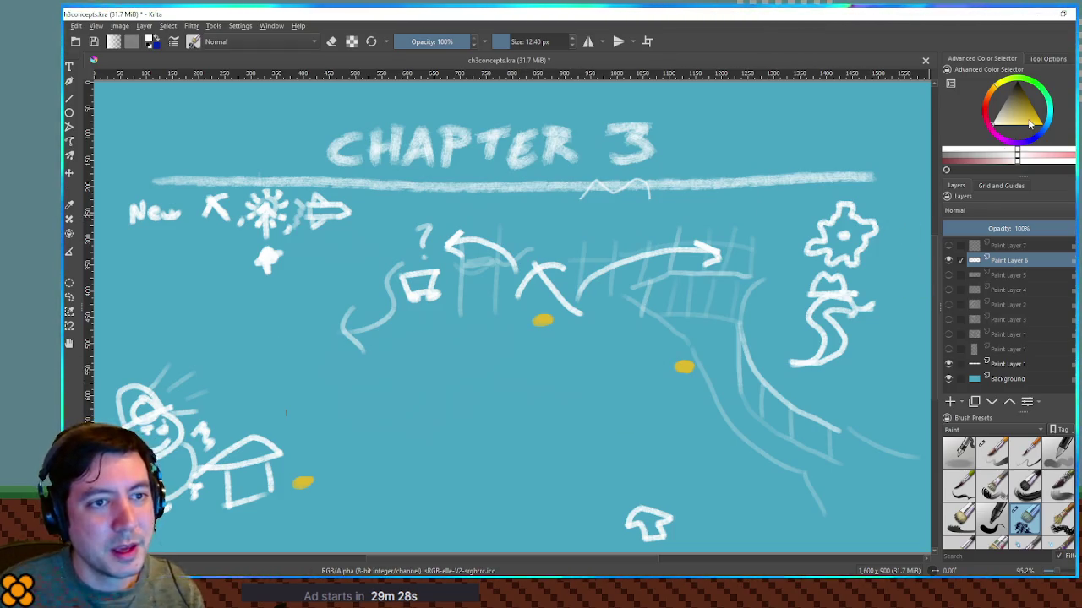
Step: Dab three yellow dots across the open middle area and ring the left one
click(1030, 119)
click(411, 365)
click(602, 424)
click(458, 456)
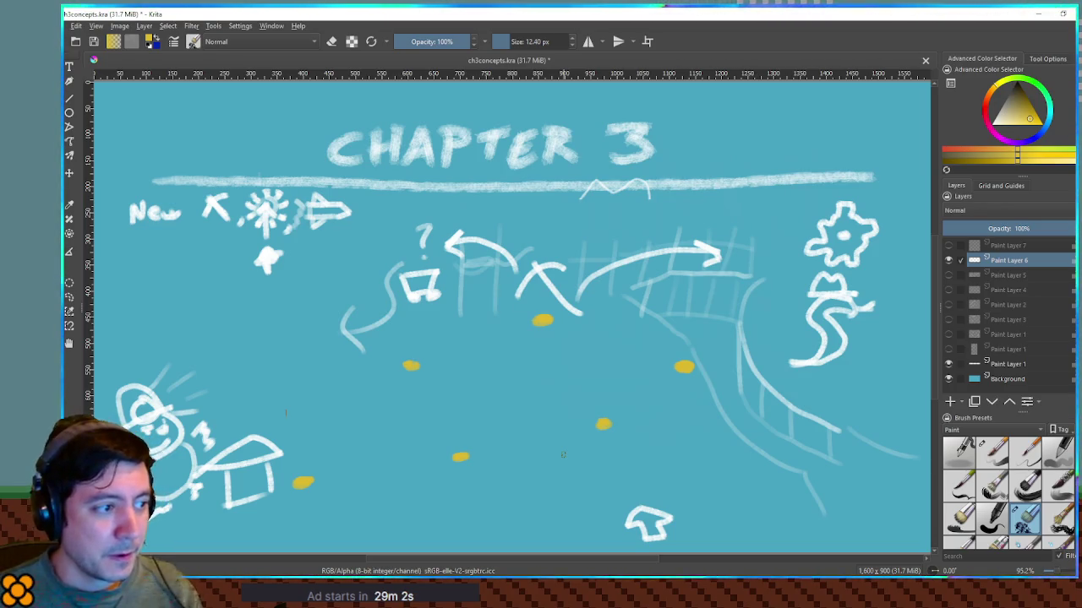
drag(412, 352, 506, 330)
Step: Undo and redo the yellow ring and arrow, then undo the faint strokes at the arrow tip
key(ctrl+z)
key(ctrl+z)
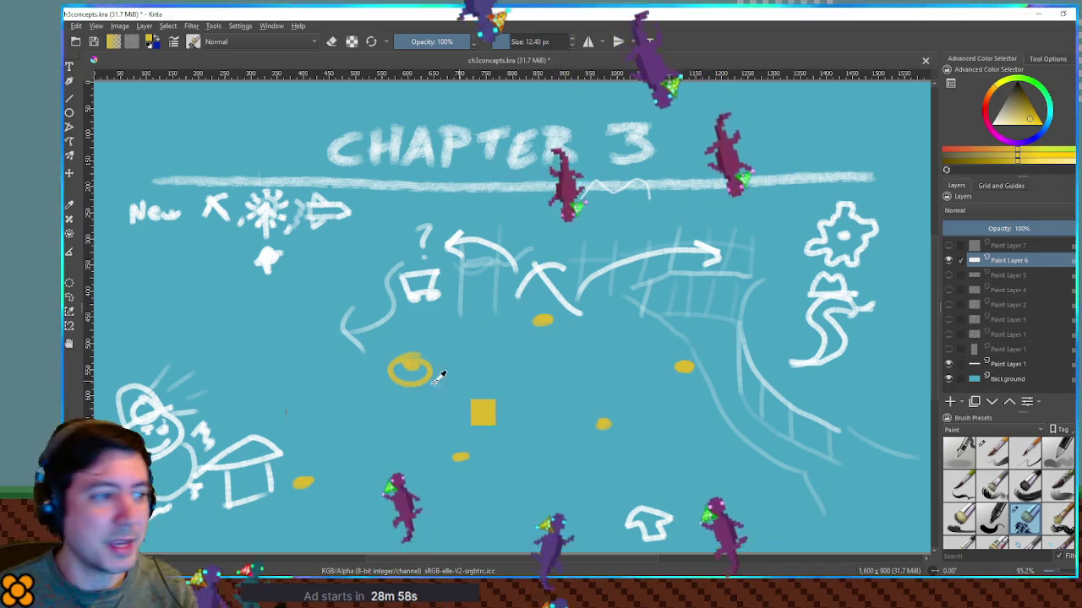
key(ctrl+z)
key(ctrl+shift+z)
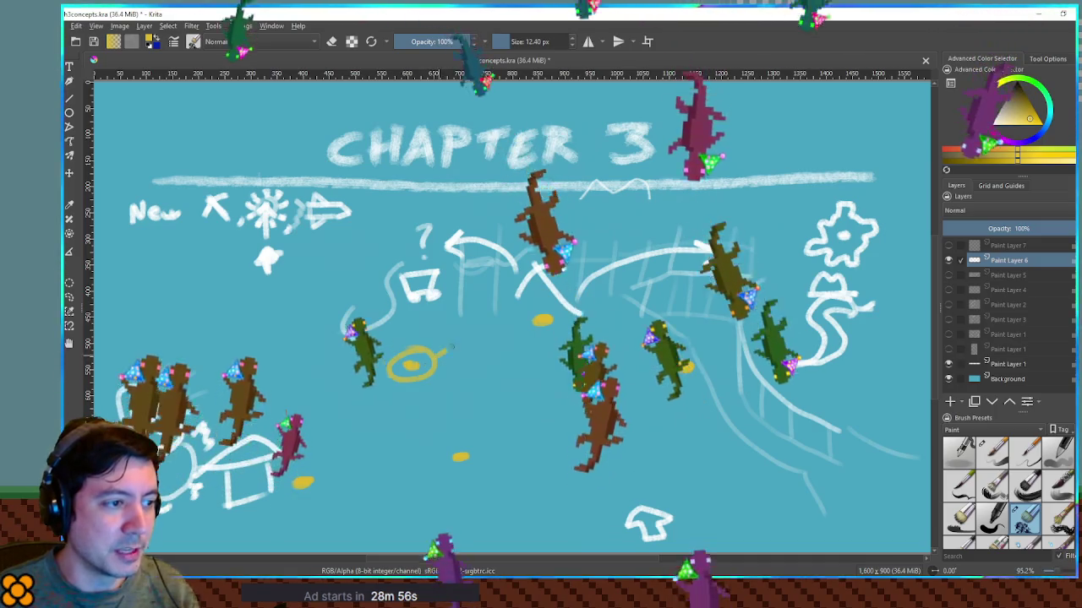
key(ctrl+shift+z)
key(ctrl+shift+z)
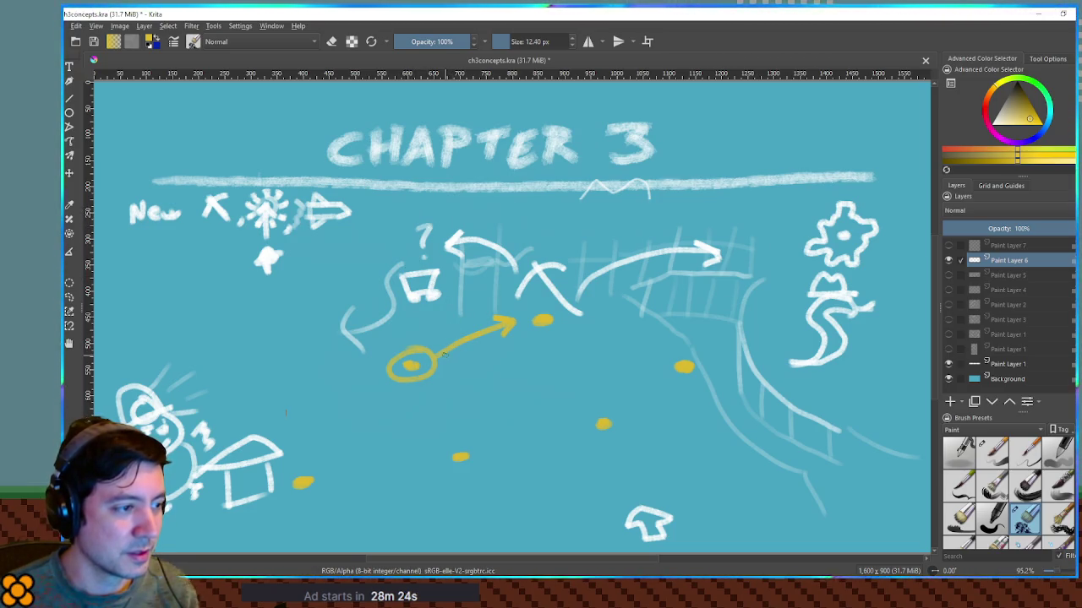
mouse_move(525, 315)
mouse_down()
mouse_move(578, 322)
mouse_move(525, 347)
mouse_up()
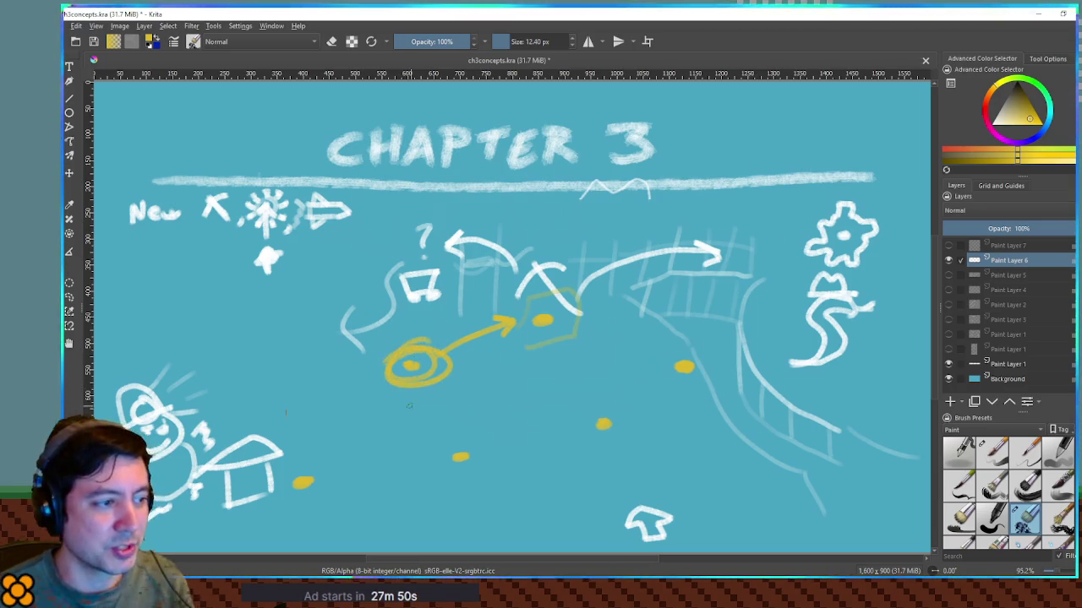
key(ctrl+z)
key(ctrl+z)
ctrl+click(429, 357)
Step: Remove the ring from the left dot, then try and undo more circles around it
key(ctrl+z)
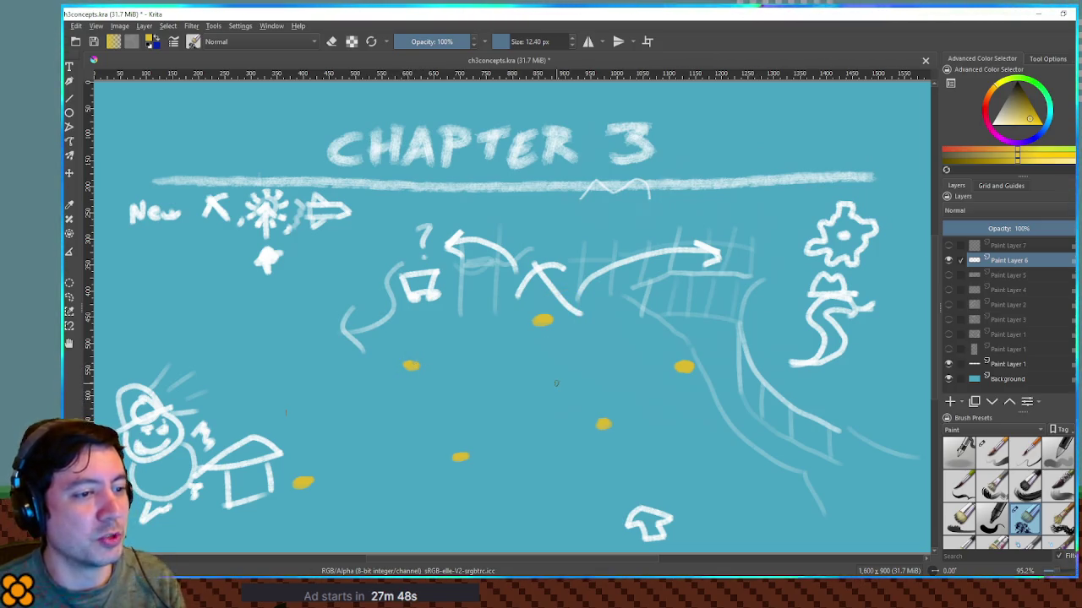
drag(411, 346, 510, 345)
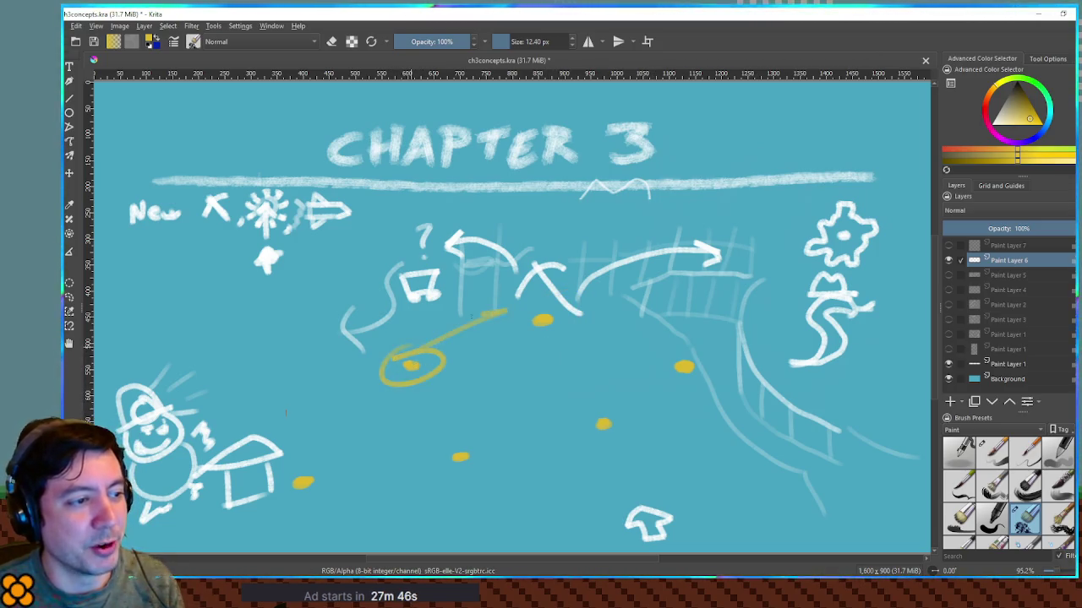
key(ctrl+z)
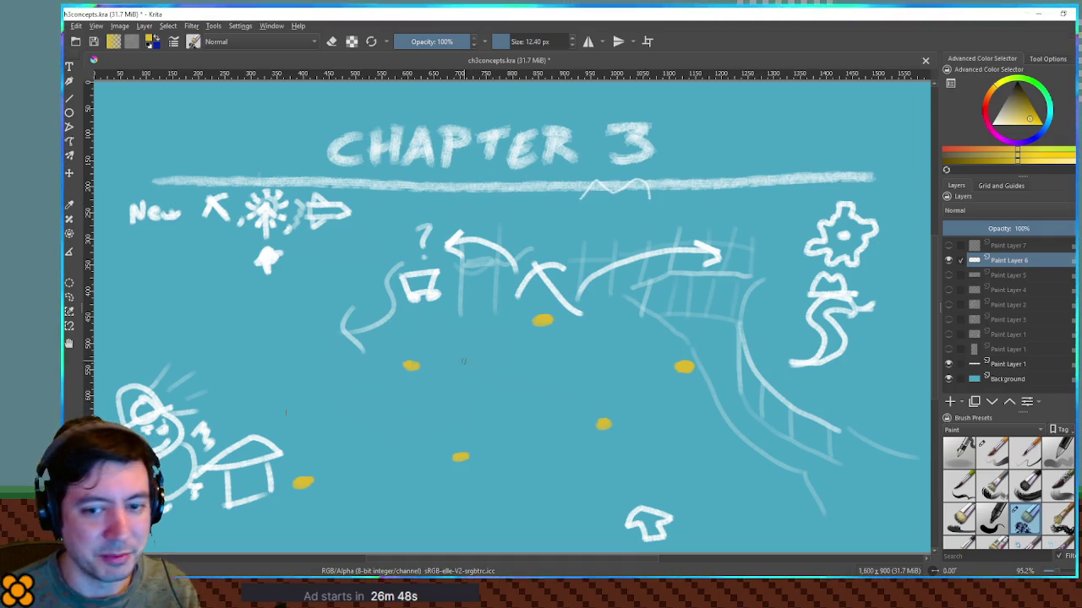
drag(419, 345, 442, 361)
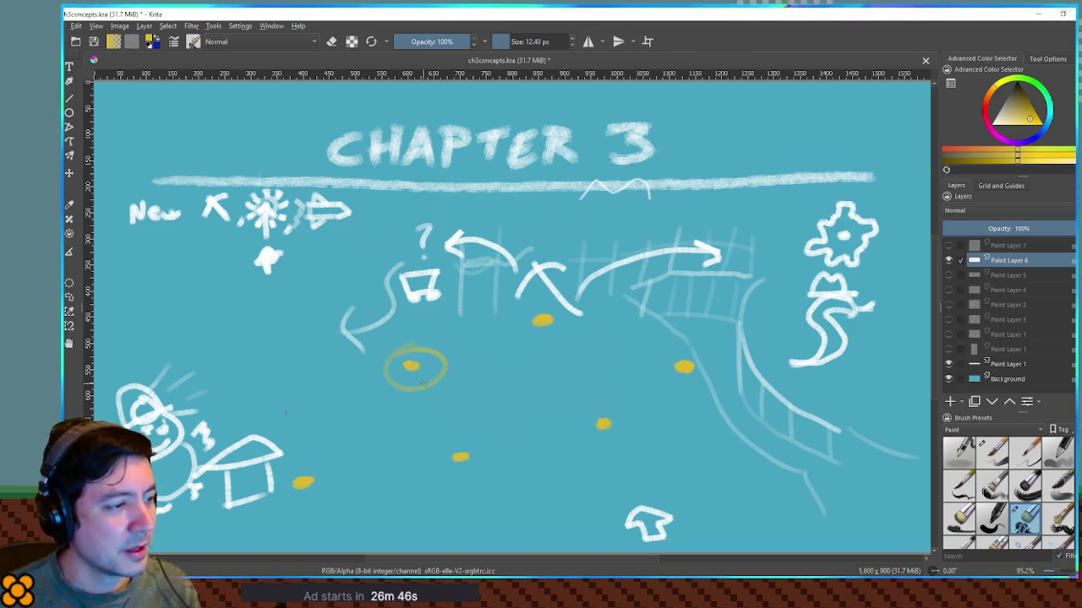
key(ctrl+z)
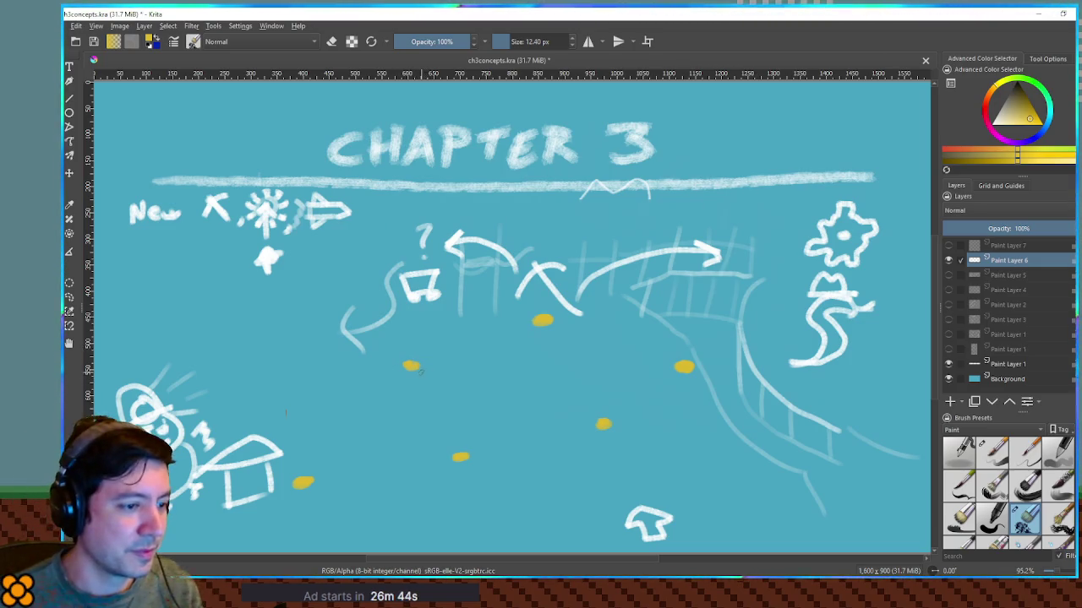
Step: Try and undo a curved route and a circle by the house, then mark beside the swan
drag(646, 494, 545, 325)
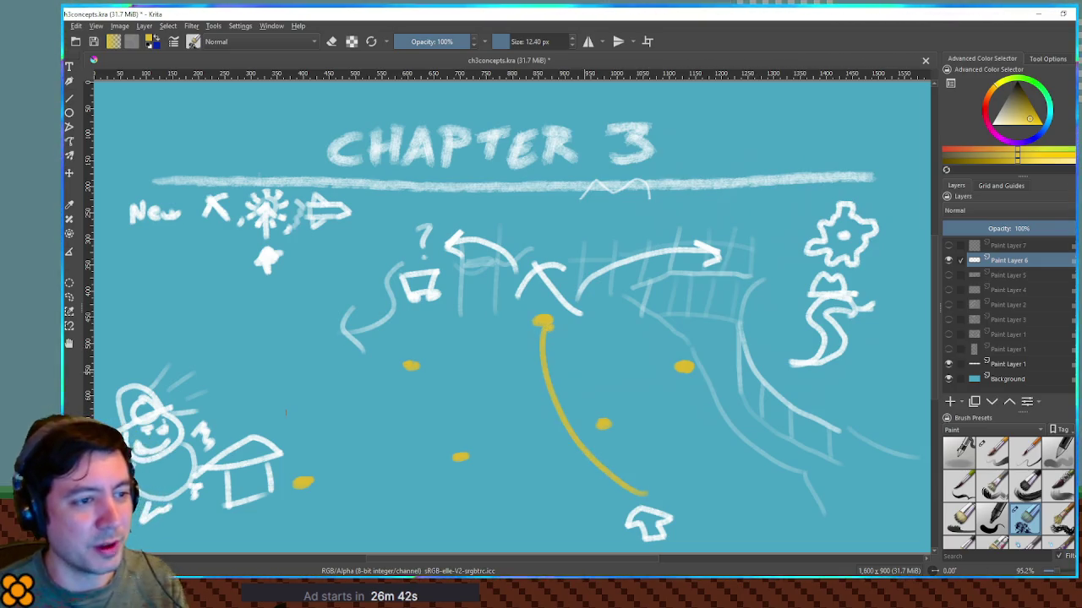
key(ctrl+z)
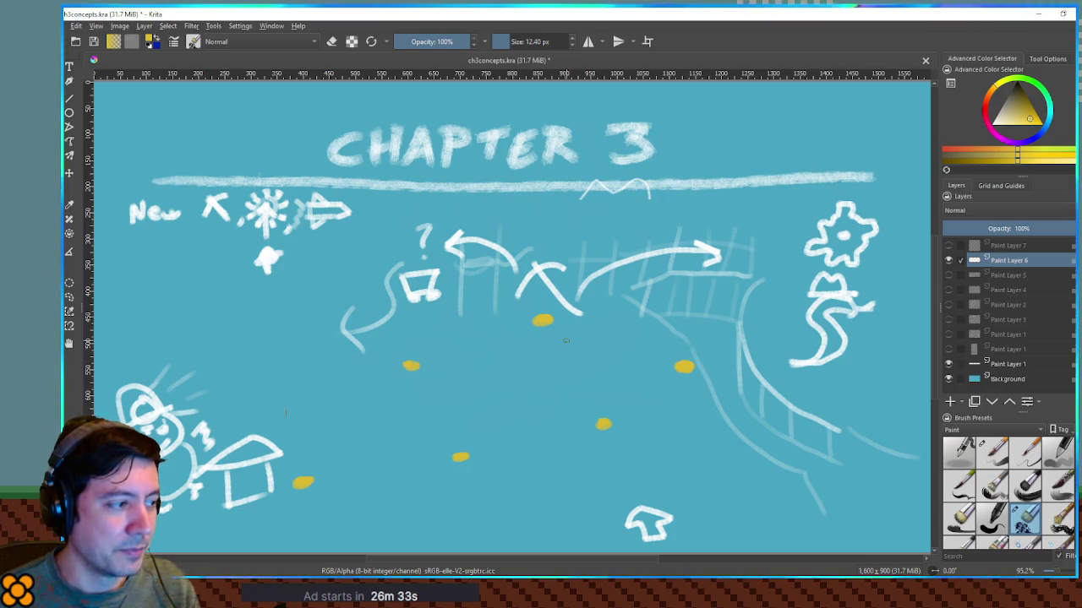
drag(317, 459, 327, 464)
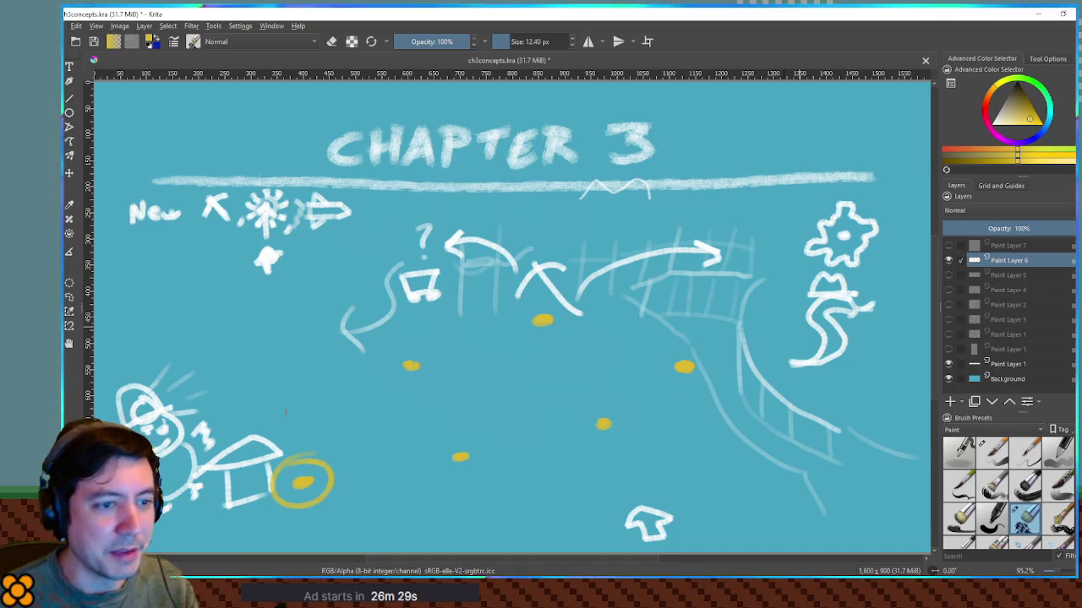
key(ctrl+z)
drag(782, 319, 793, 313)
Step: Try and undo a circle around the lower-left character, then ring the yellow dot left of centre
key(ctrl+z)
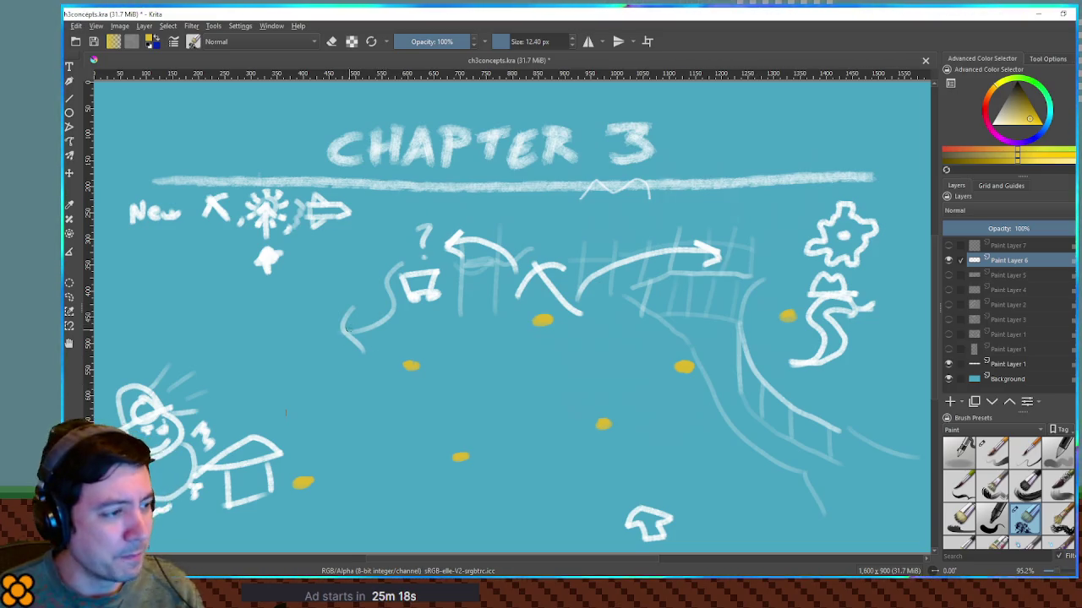
mouse_move(114, 419)
mouse_down()
mouse_move(232, 473)
mouse_move(110, 423)
mouse_up()
key(ctrl+z)
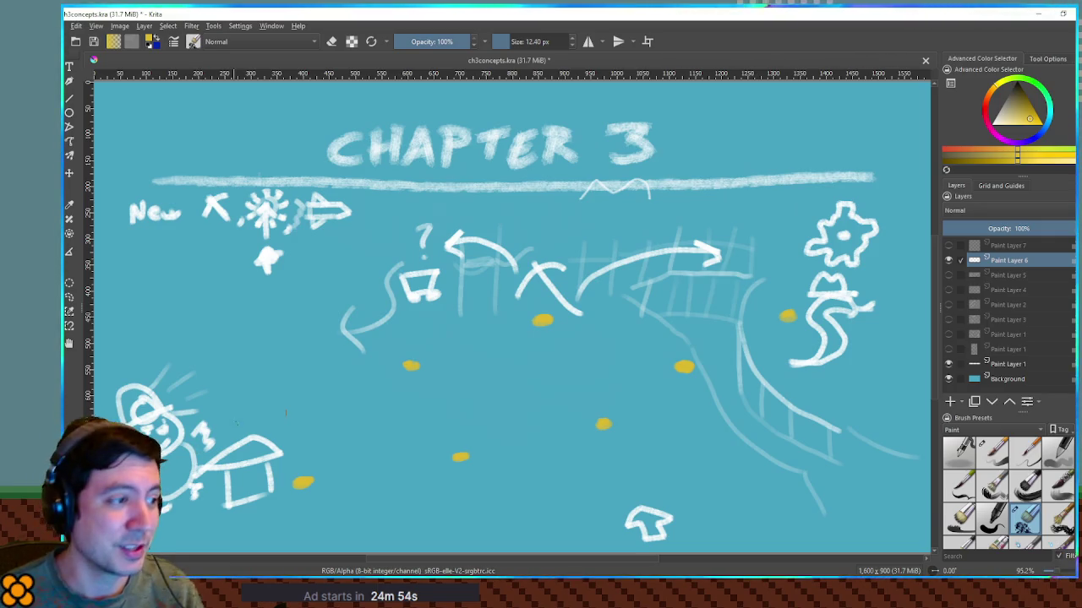
drag(418, 351, 429, 357)
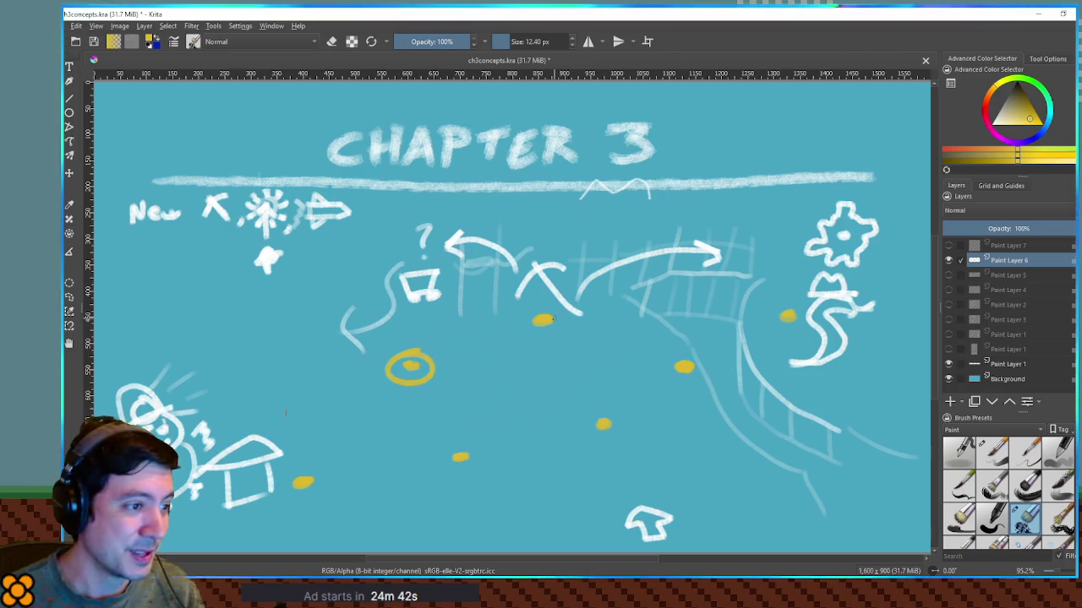
Step: Undo trial strokes around a dot and the lower-left character, then ring the question-mark spot
drag(536, 319, 549, 338)
key(ctrl+z)
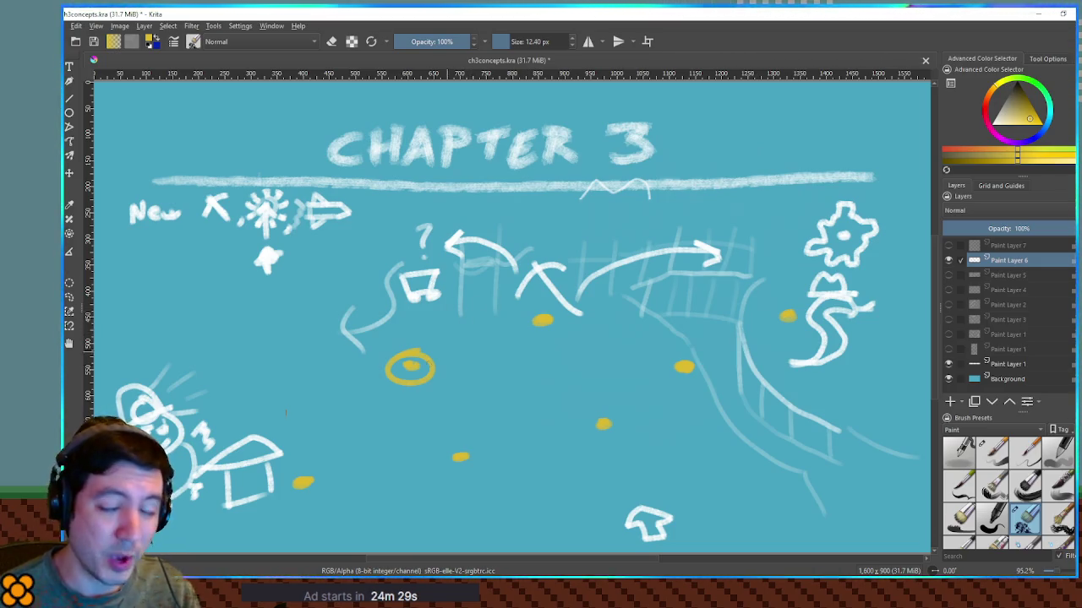
mouse_move(181, 366)
mouse_down()
mouse_move(245, 456)
mouse_move(246, 406)
mouse_up()
key(ctrl+z)
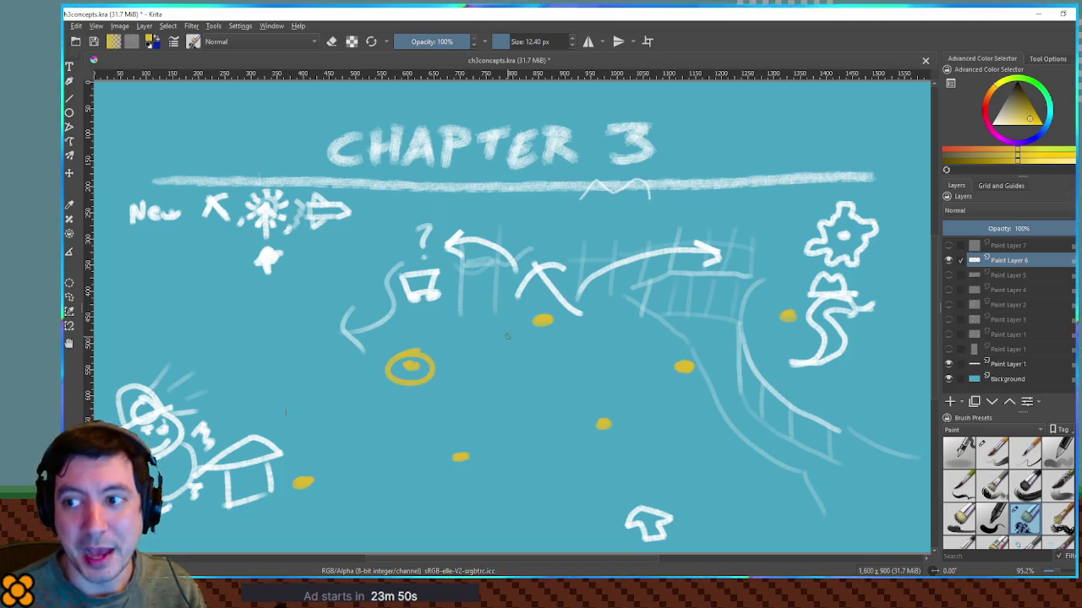
drag(456, 239, 447, 235)
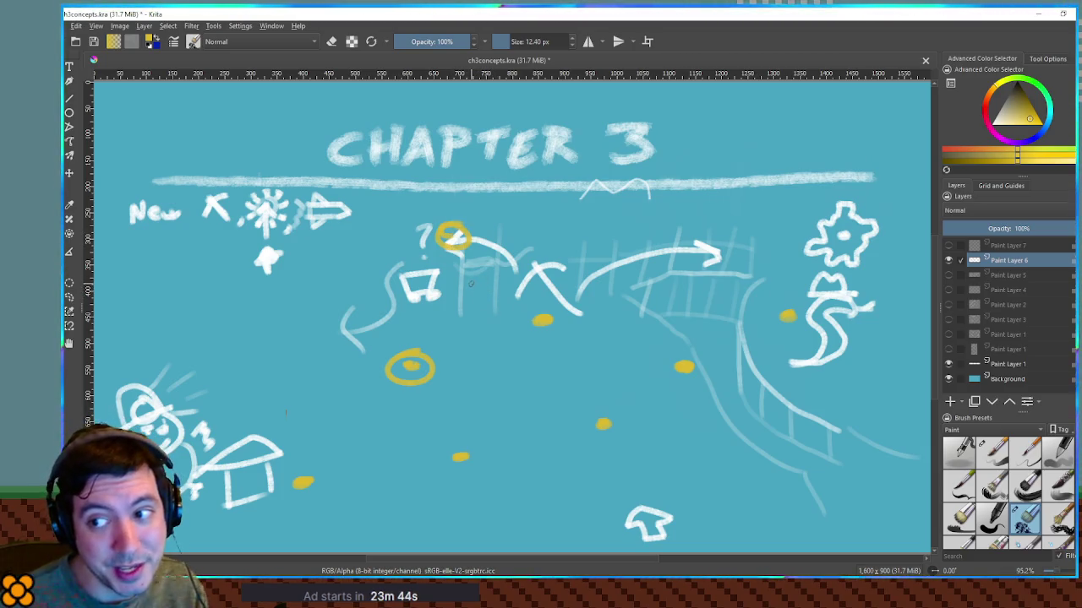
Step: Remove the ring beside the question mark and undo a trial circle by the S-shaped path
key(ctrl+z)
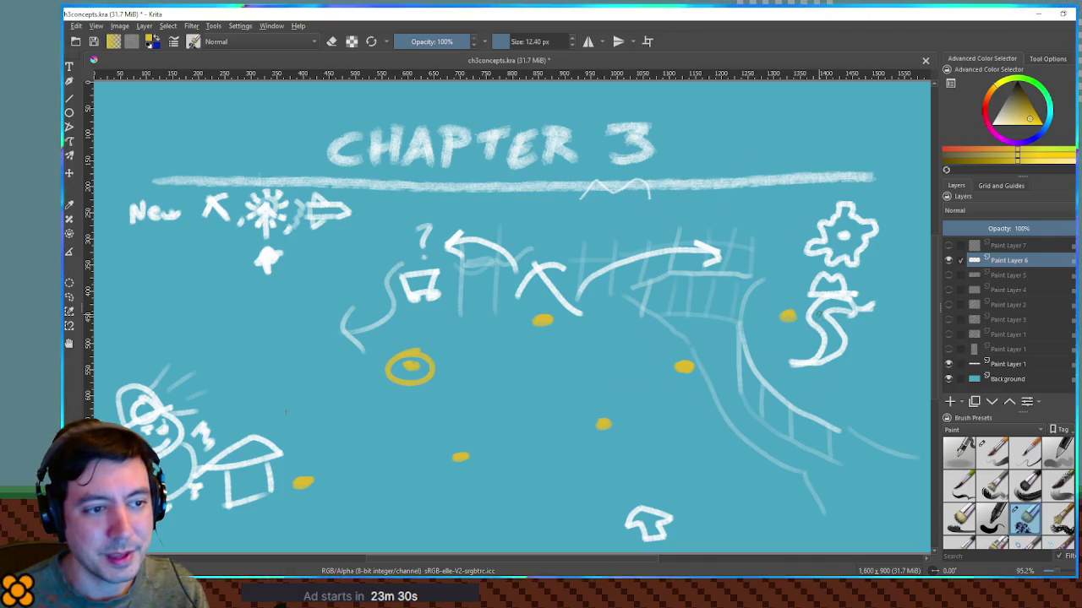
drag(794, 292, 815, 308)
key(ctrl+z)
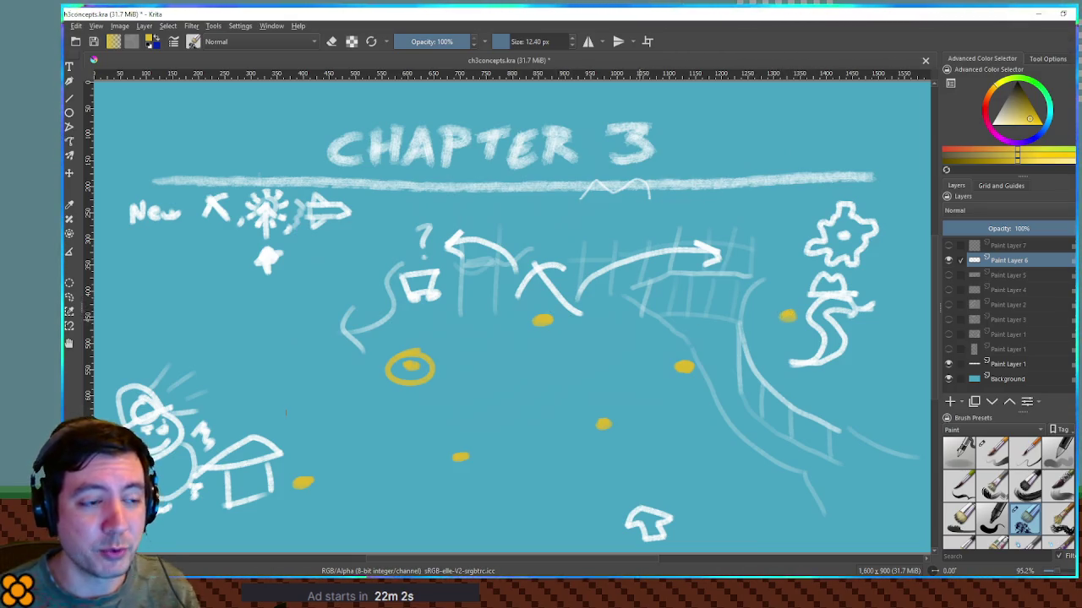
drag(420, 414, 420, 435)
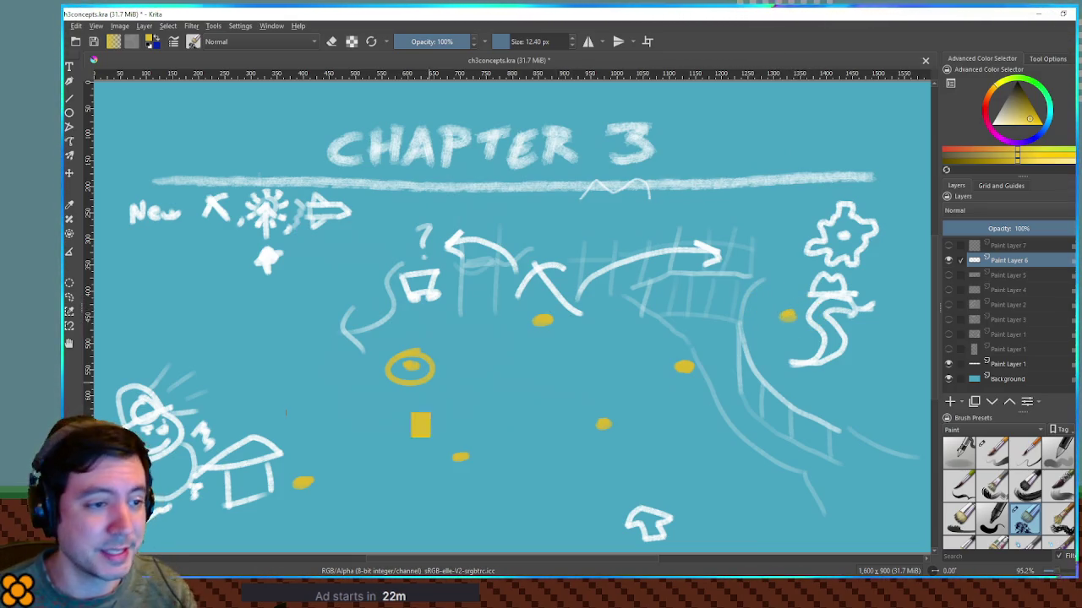
drag(181, 363, 243, 397)
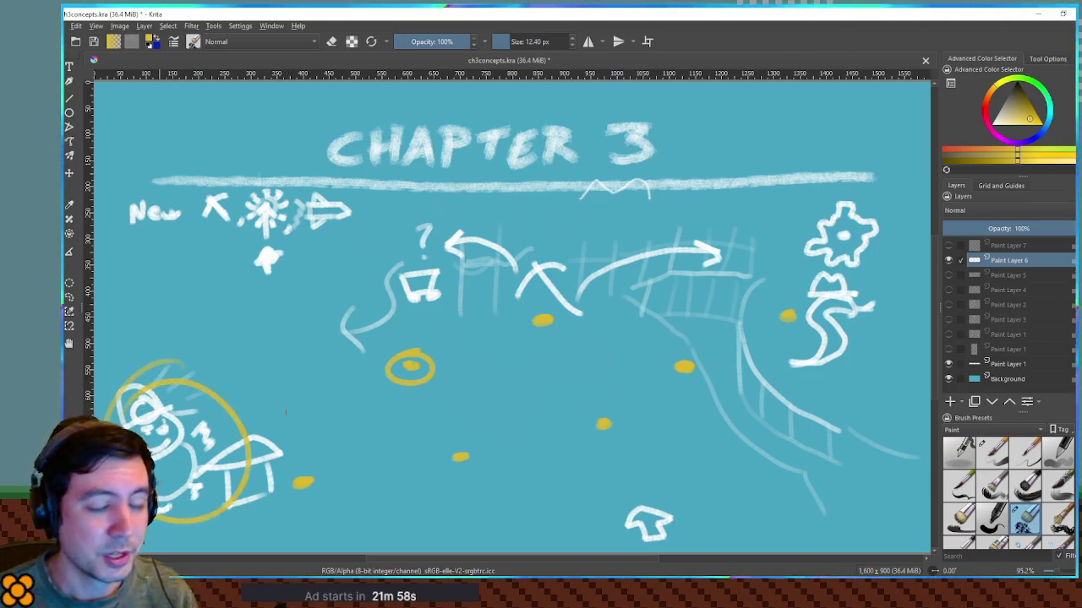
key(ctrl+z)
key(ctrl+z)
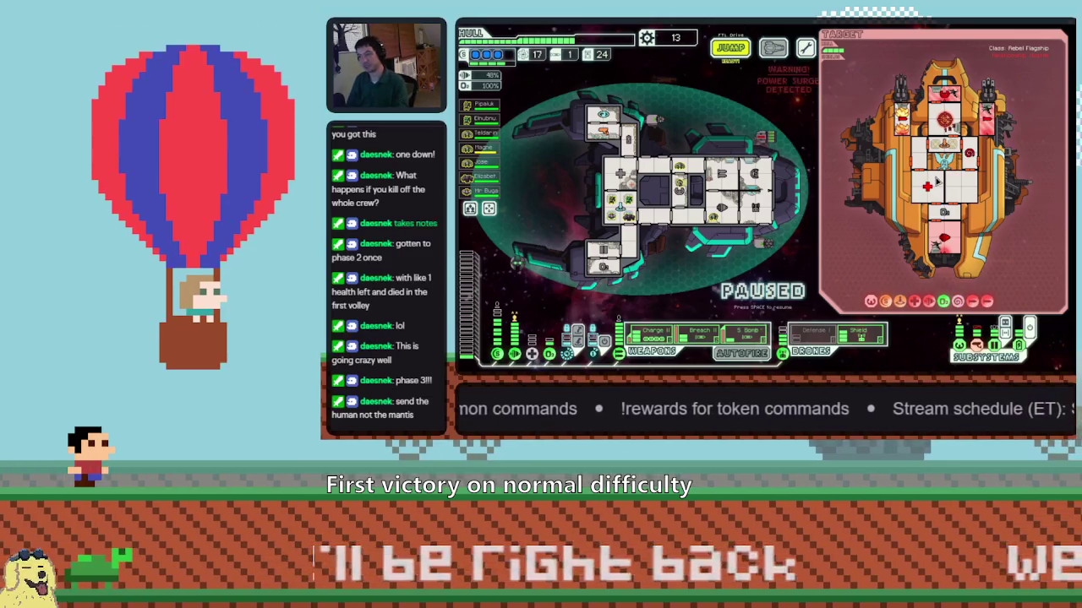
Step: Unpause the FTL battle against the Rebel Flagship
key(space)
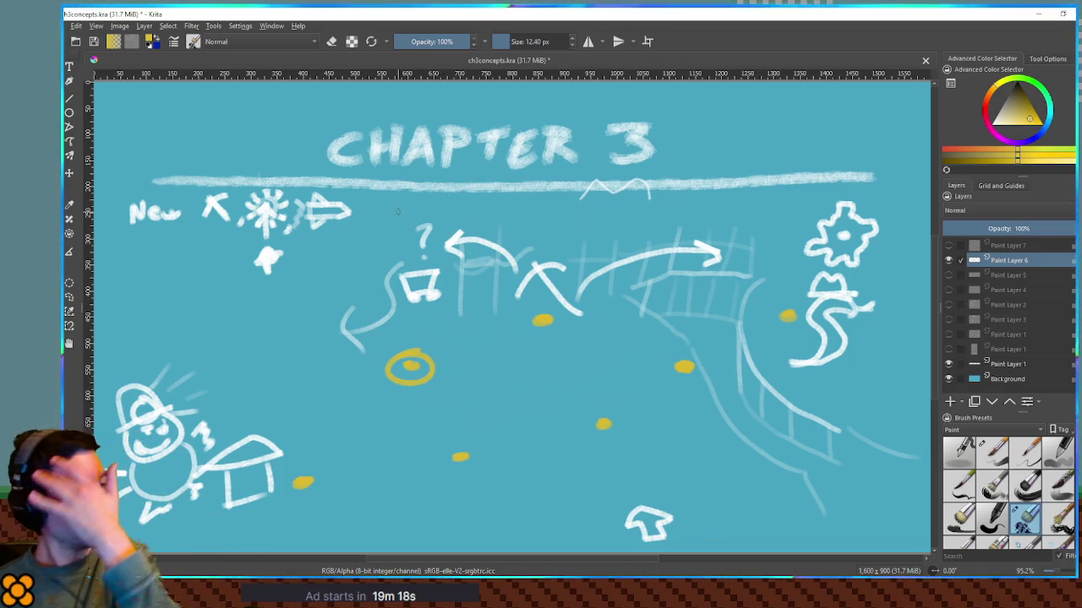
drag(418, 361, 388, 365)
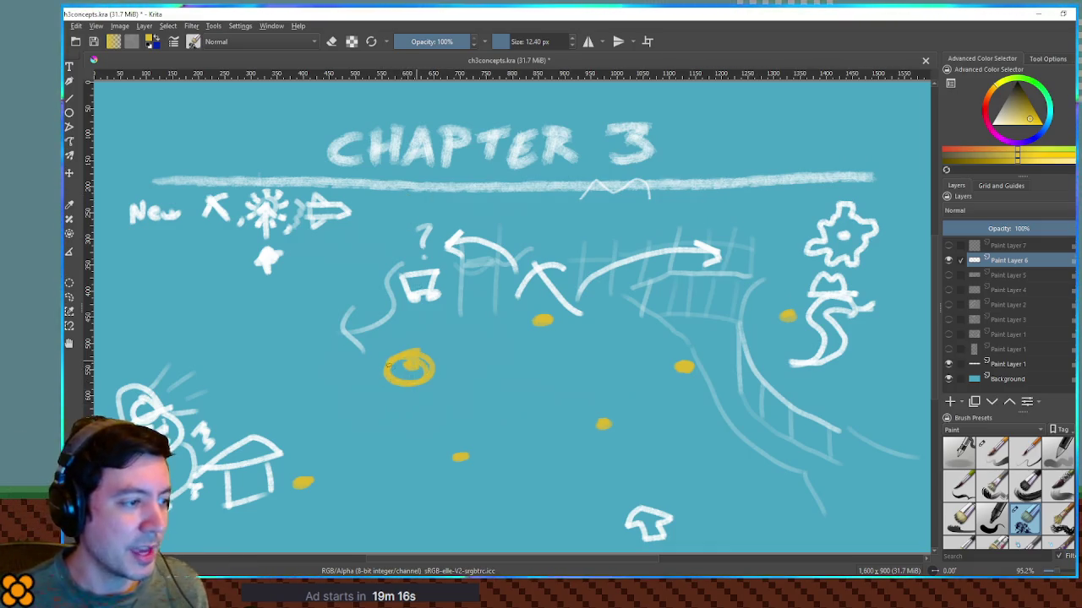
key(ctrl+z)
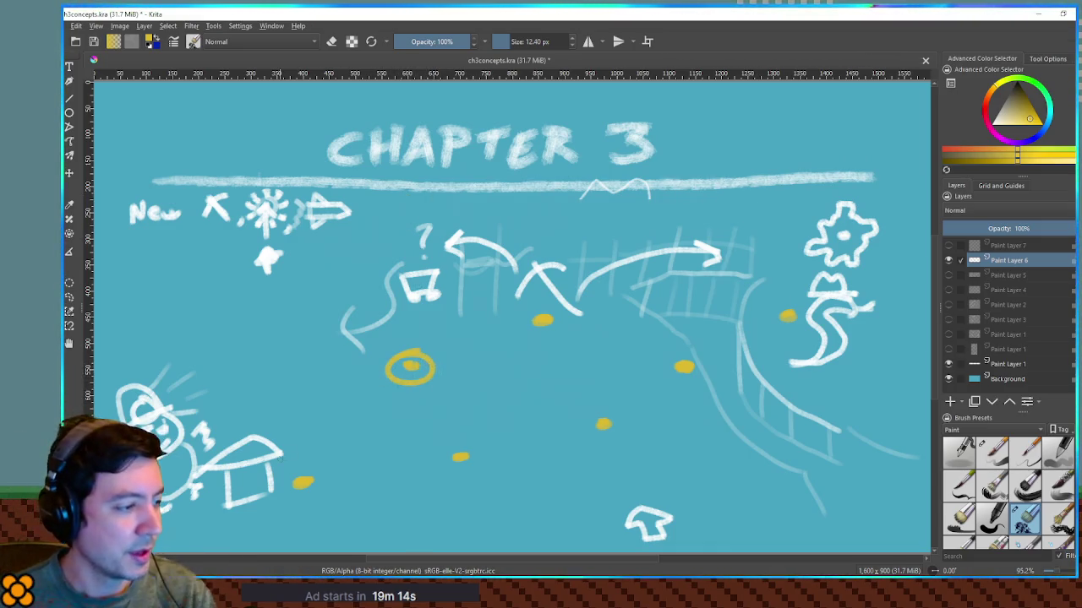
drag(325, 467, 328, 470)
key(ctrl+z)
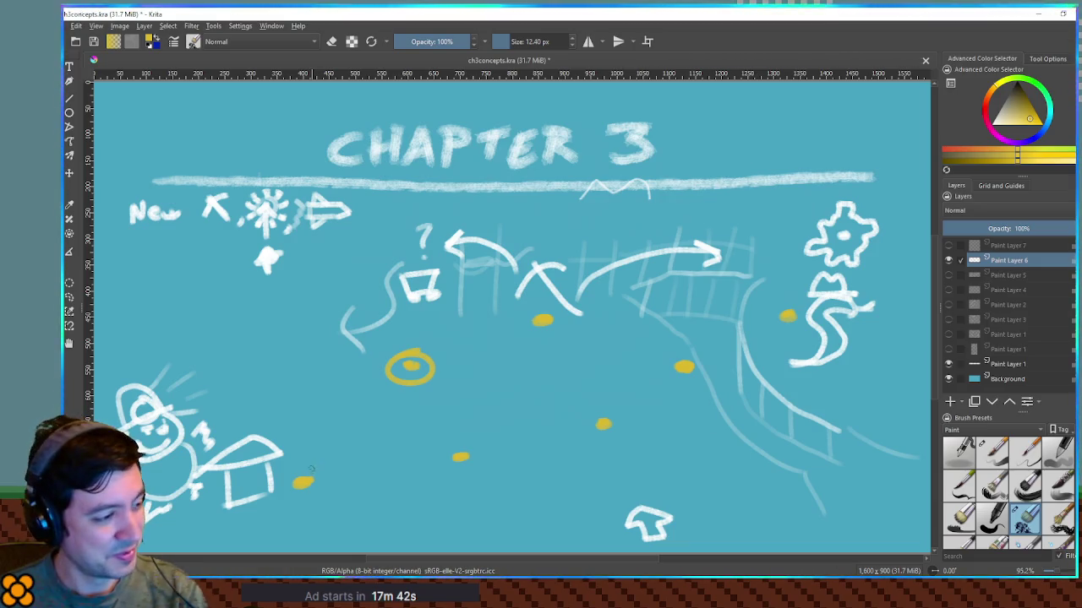
drag(311, 470, 306, 477)
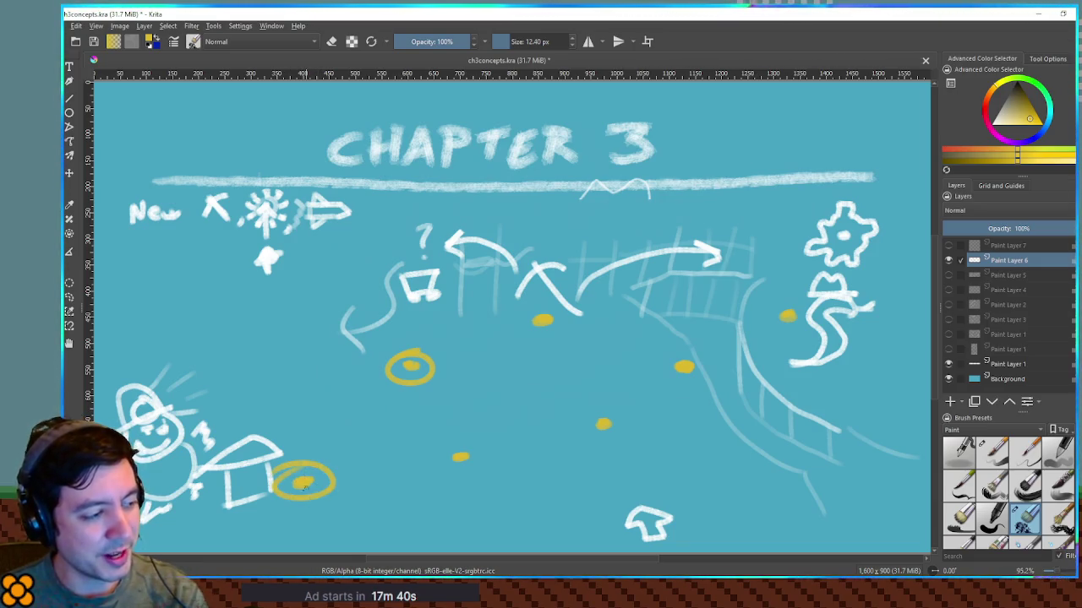
key(ctrl+z)
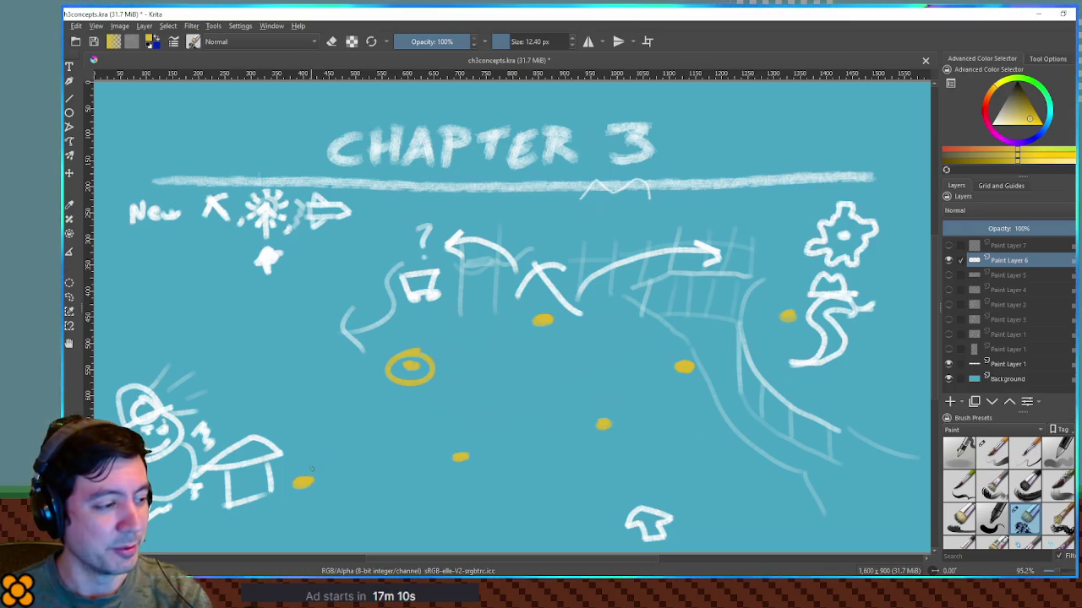
drag(312, 460, 314, 463)
key(ctrl+z)
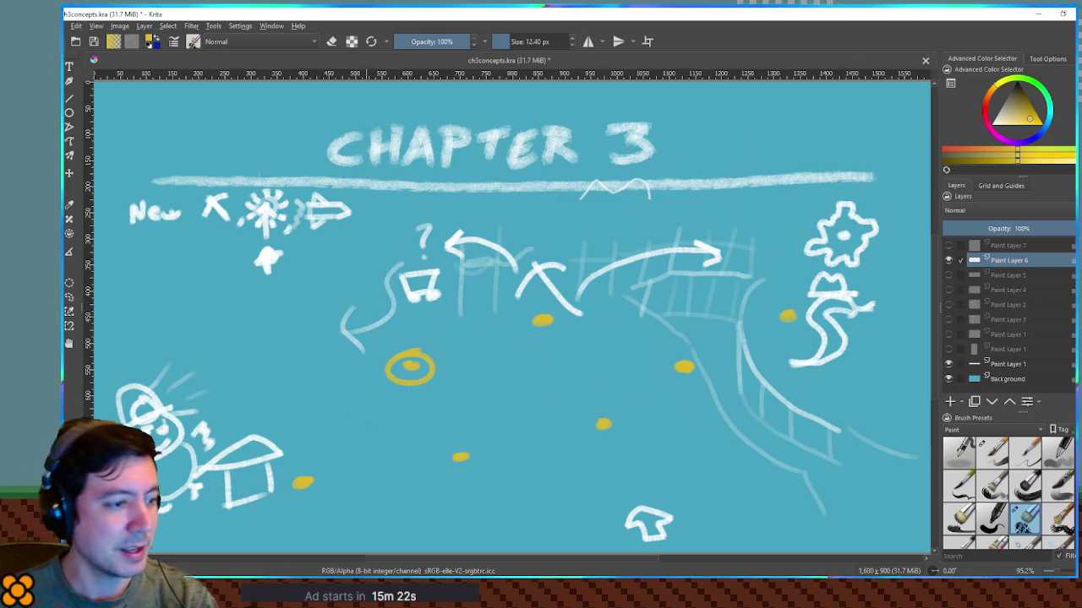
Step: Hide Paint Layer 6, show Paint Layer 7, and make Paint Layer 7 the active layer
click(948, 260)
click(948, 245)
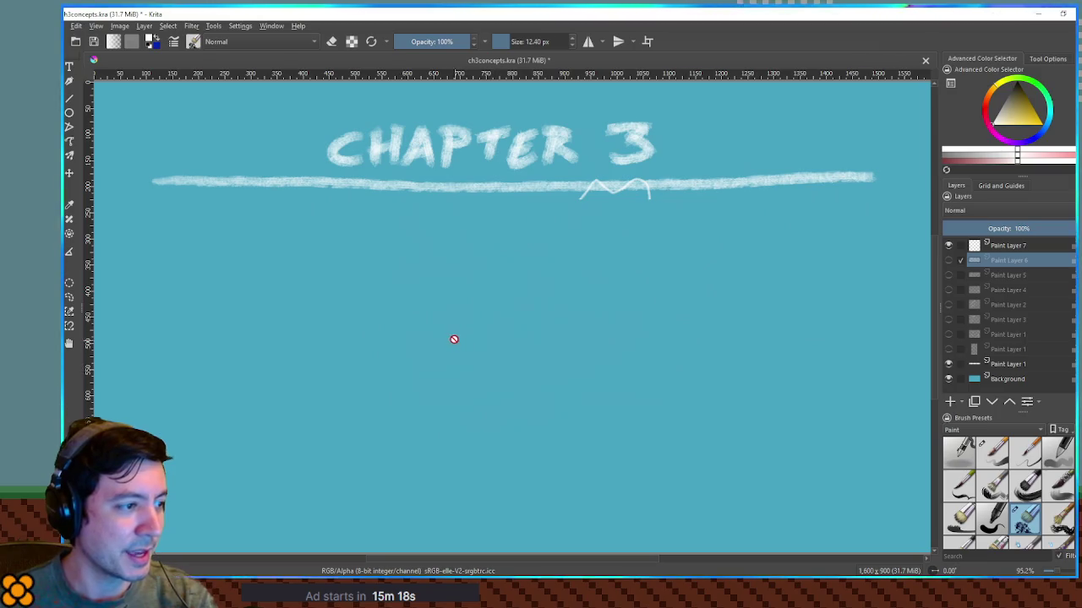
click(987, 247)
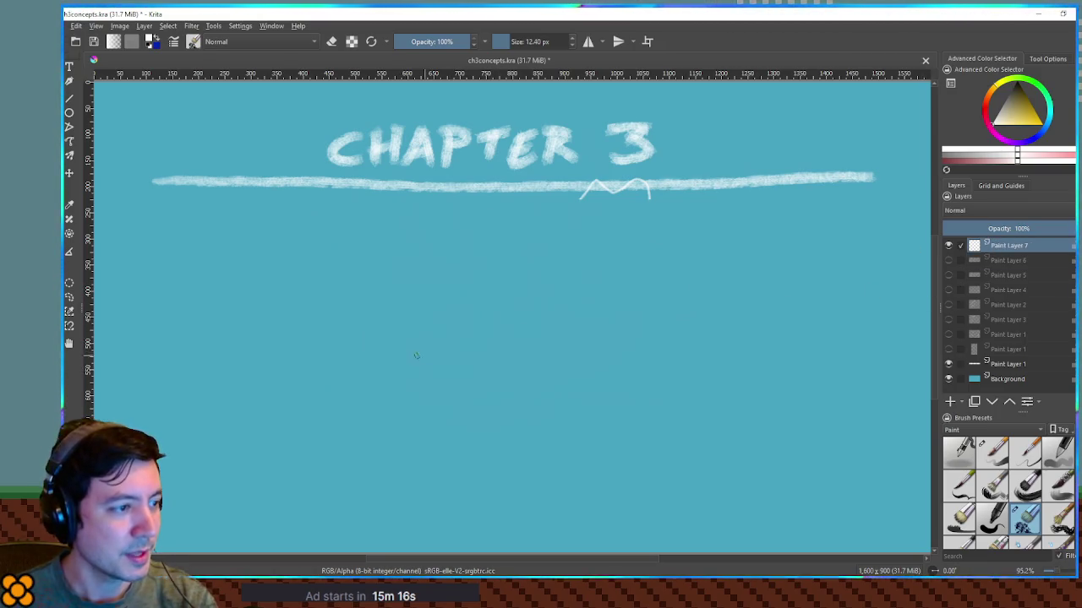
Step: Draw a white box with vertical stripes below the CHAPTER 3 heading
mouse_move(243, 284)
mouse_down()
mouse_move(240, 354)
mouse_move(230, 278)
mouse_move(280, 350)
mouse_up()
drag(320, 269, 326, 348)
drag(260, 284, 262, 350)
drag(308, 274, 314, 338)
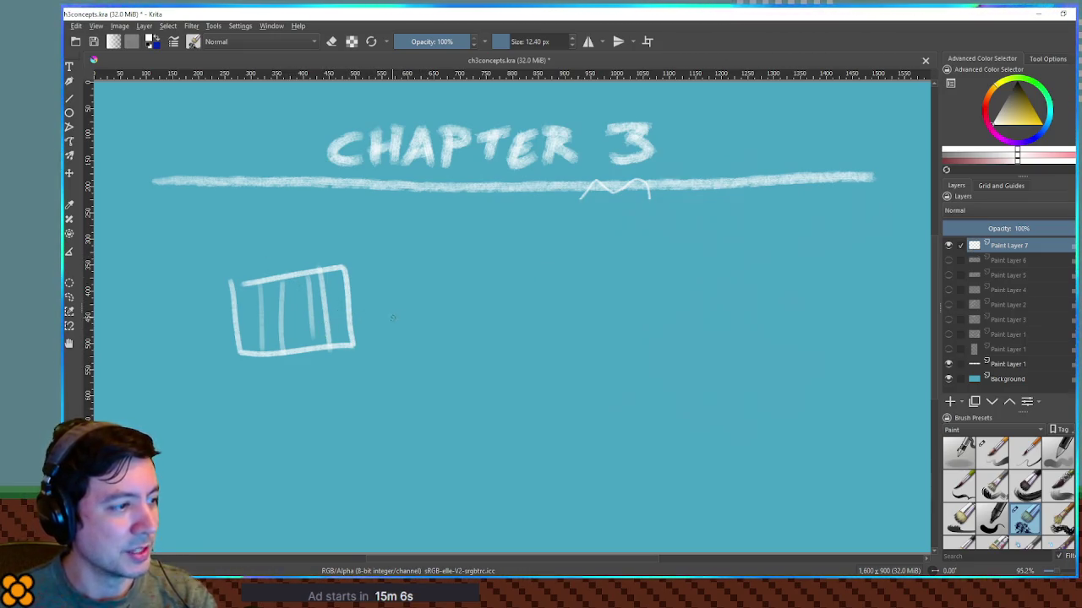
Step: Sketch a round symbol, flagpole, cylinder and connecting arrow, then undo those extras
mouse_move(526, 310)
mouse_down()
mouse_move(512, 335)
mouse_move(533, 326)
mouse_move(517, 363)
mouse_move(500, 315)
mouse_move(485, 311)
mouse_up()
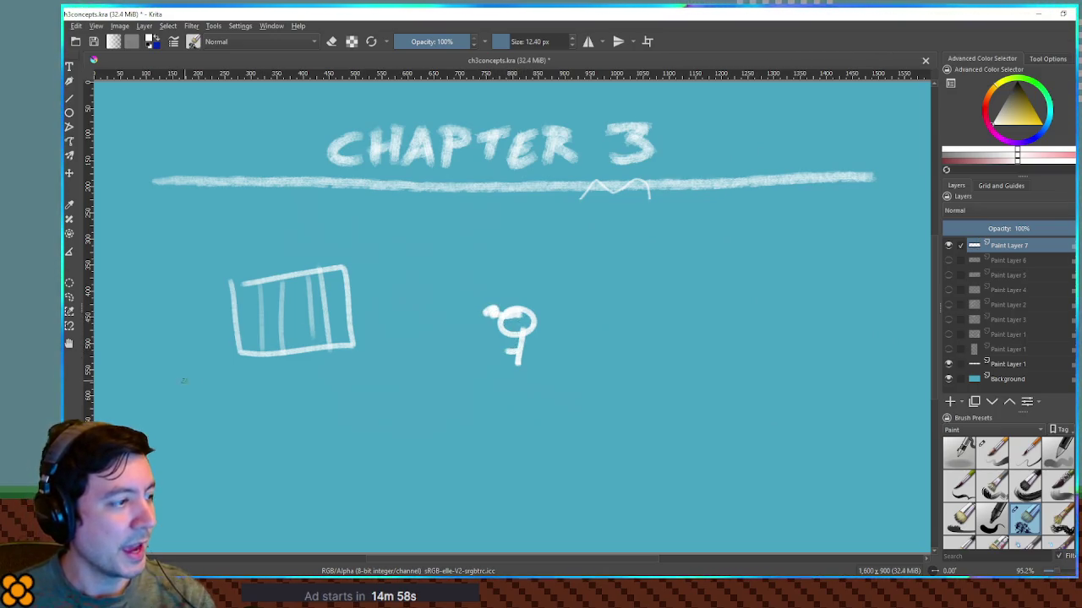
drag(228, 198, 250, 484)
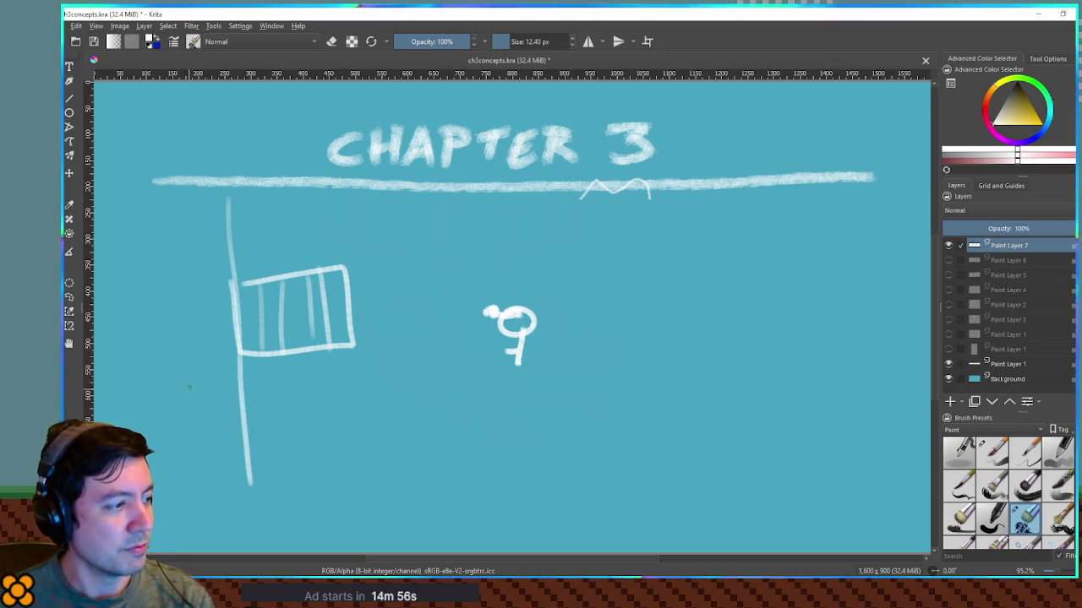
mouse_move(159, 393)
mouse_down()
mouse_move(218, 394)
mouse_move(158, 387)
mouse_move(166, 480)
mouse_move(225, 489)
mouse_move(242, 390)
mouse_up()
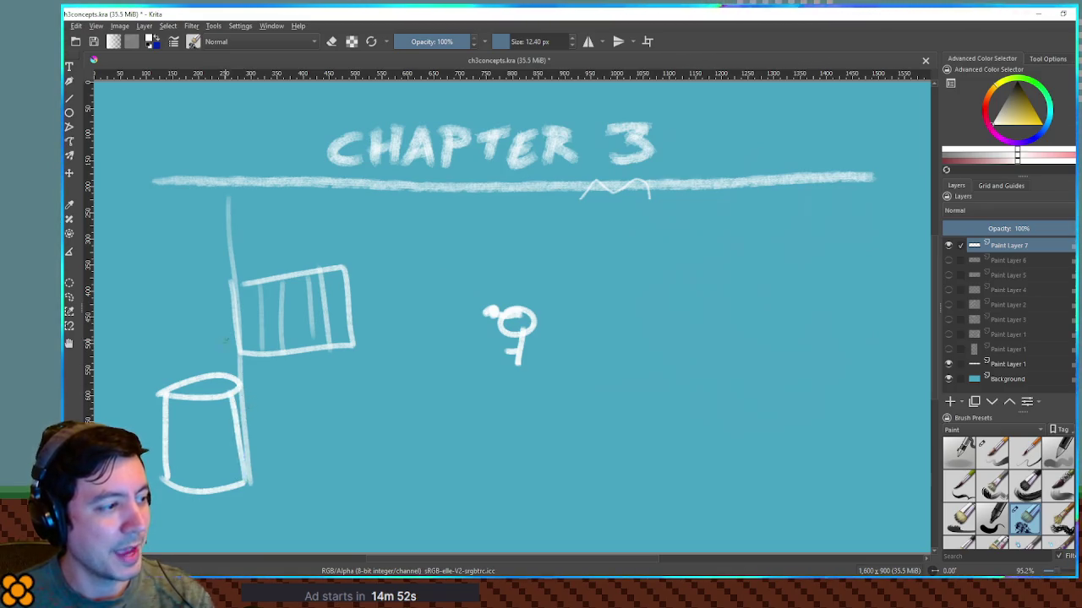
mouse_move(227, 344)
mouse_down()
mouse_move(482, 333)
mouse_move(456, 352)
mouse_up()
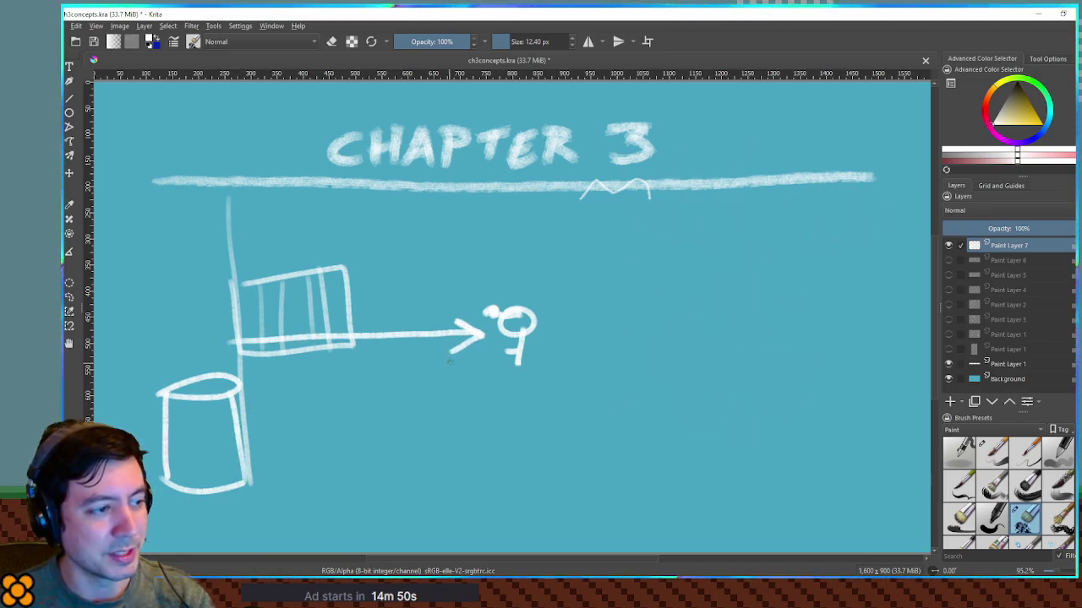
key(ctrl+z)
drag(513, 325, 211, 335)
key(ctrl+z)
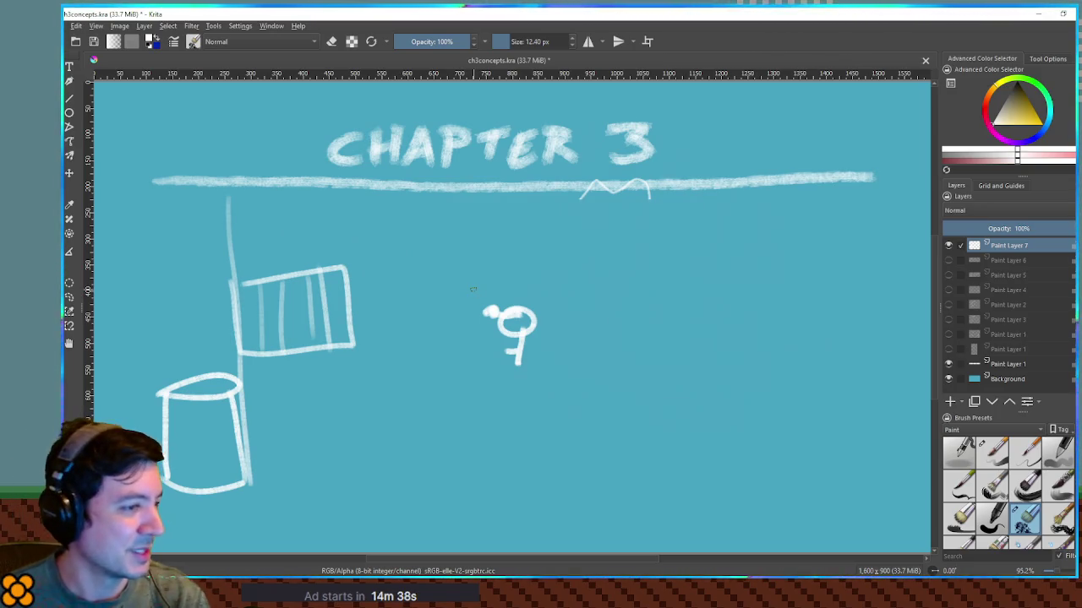
key(ctrl+z)
key(ctrl+z)
key(ctrl+z)
key(ctrl+z)
key(ctrl+z)
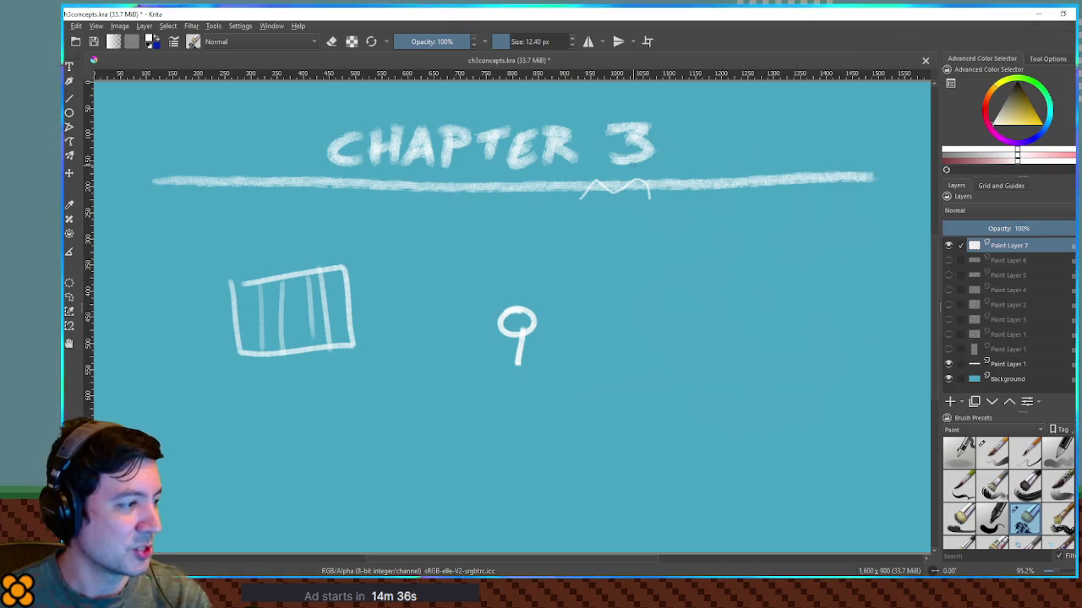
key(ctrl+z)
key(ctrl+z)
key(ctrl+z)
key(ctrl+z)
key(ctrl+z)
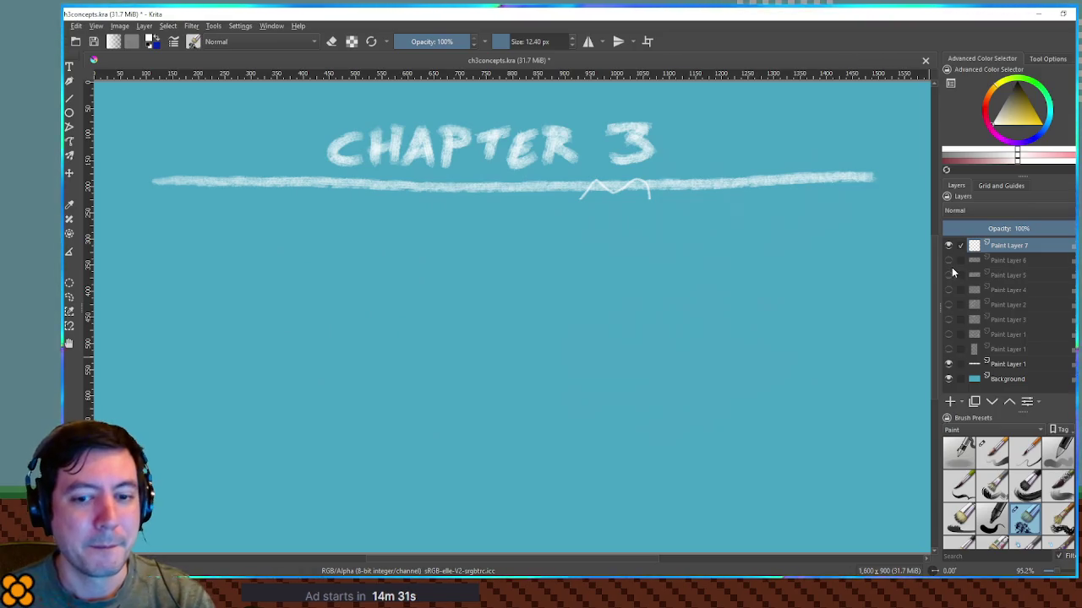
Step: Review the old sketches on Paint Layer 6, then hide it and re-show Paint Layer 7
click(948, 261)
click(948, 245)
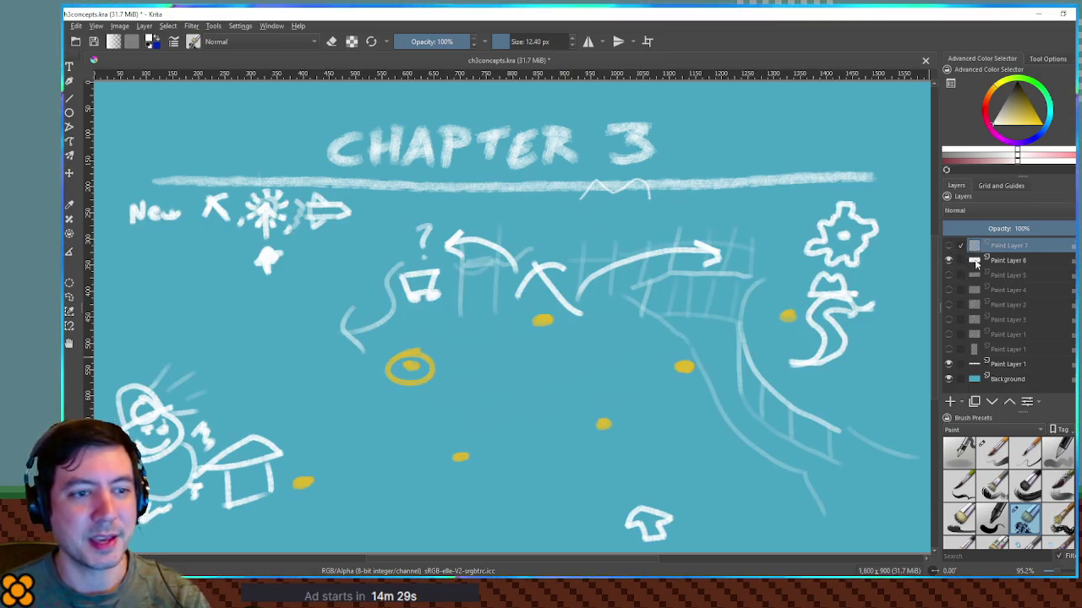
click(988, 263)
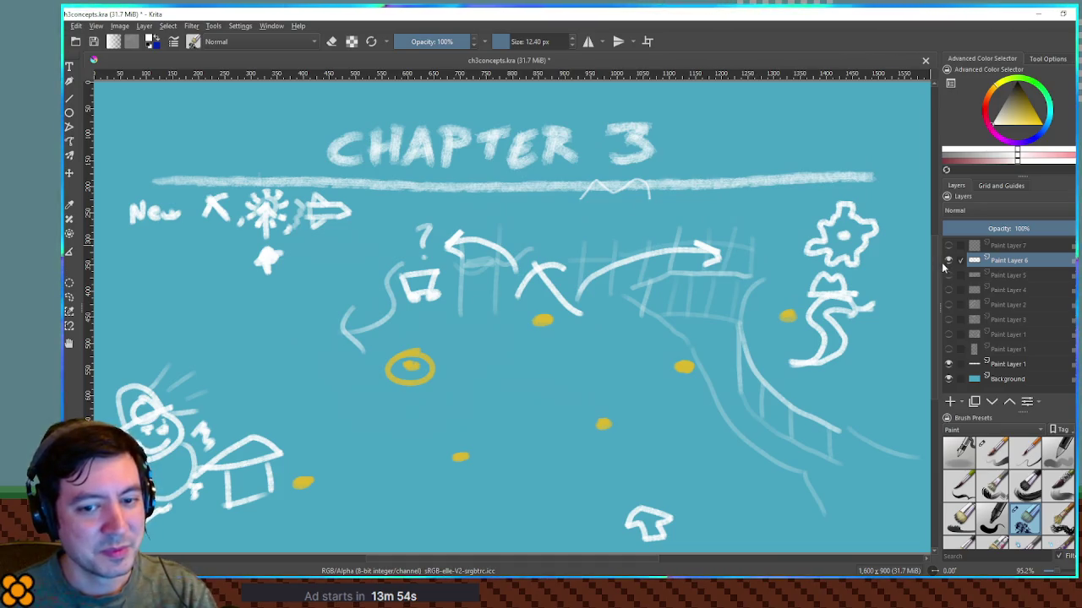
click(949, 262)
click(949, 245)
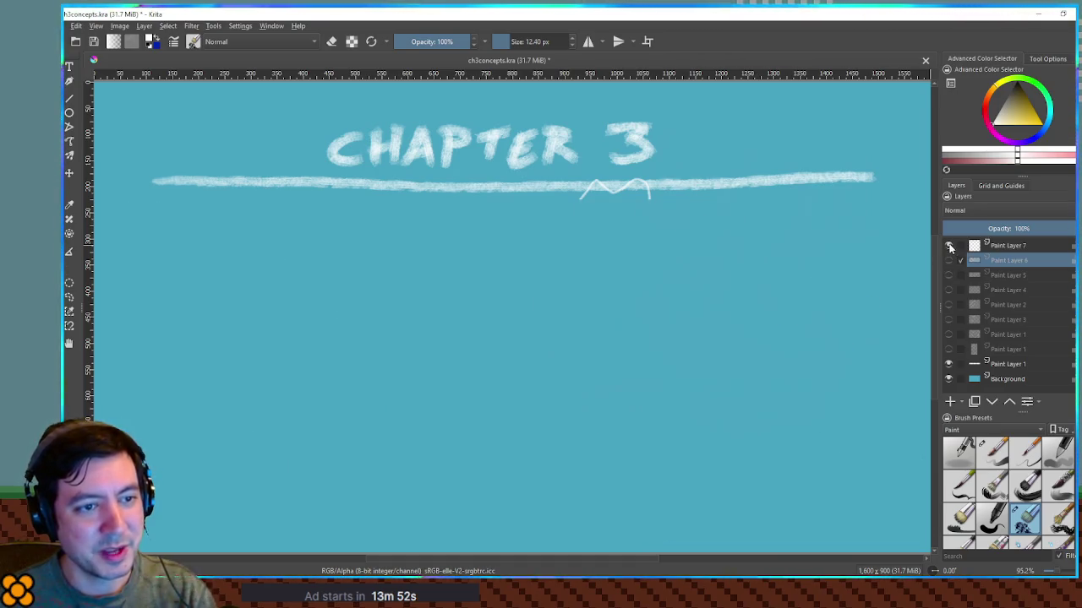
Step: Make the blank Paint Layer 7 active and sketch a rough circle on the canvas
drag(1014, 229, 983, 228)
click(1010, 246)
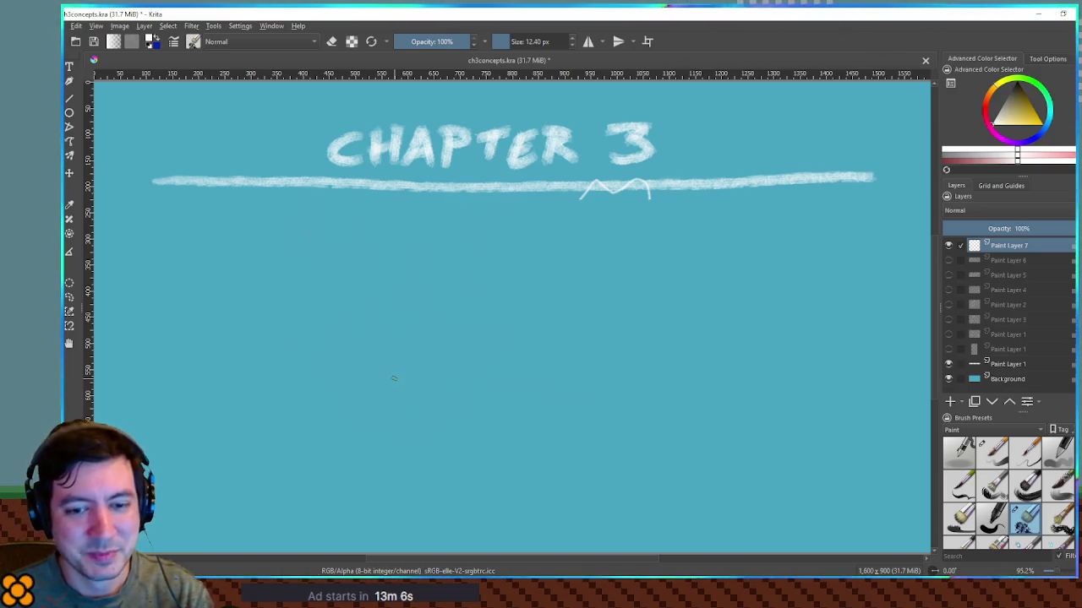
drag(406, 366, 404, 348)
Step: Undo the circle, sketch two arrows and a loop below the title, then undo them
key(ctrl+z)
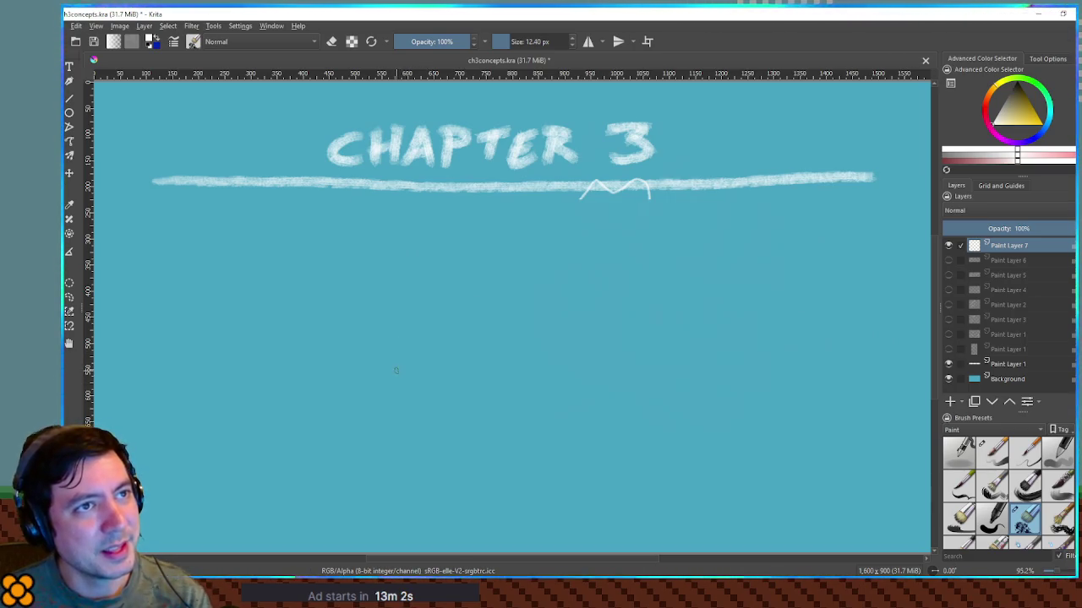
drag(201, 362, 351, 347)
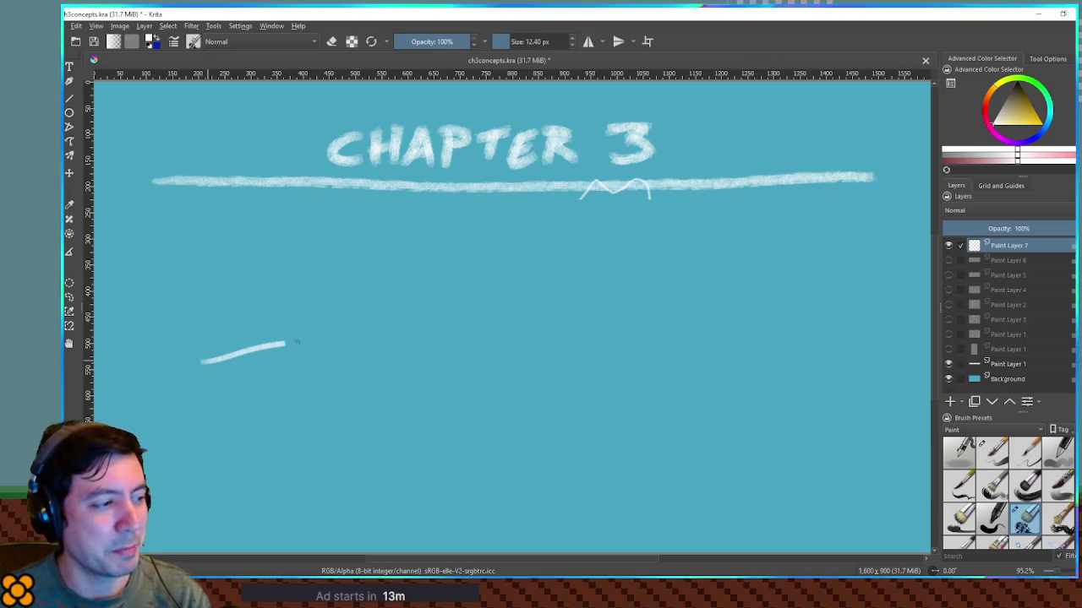
mouse_move(463, 318)
mouse_down()
mouse_move(642, 343)
mouse_move(615, 367)
mouse_up()
mouse_move(695, 335)
mouse_down()
mouse_move(695, 347)
mouse_move(765, 343)
mouse_move(737, 321)
mouse_up()
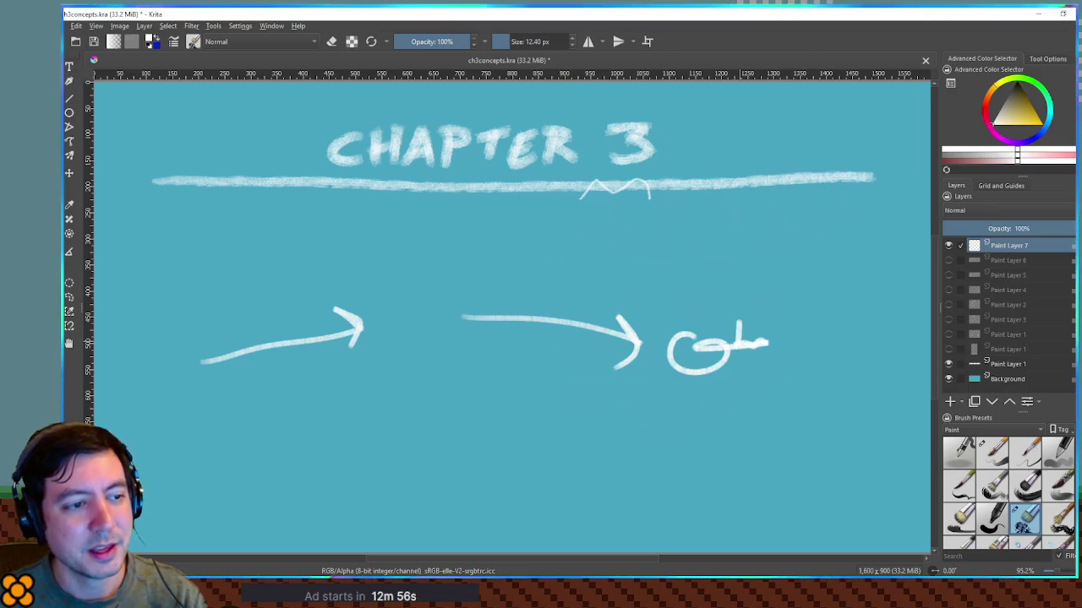
key(ctrl+z)
key(ctrl+z)
key(ctrl+z)
key(ctrl+z)
key(ctrl+z)
key(ctrl+z)
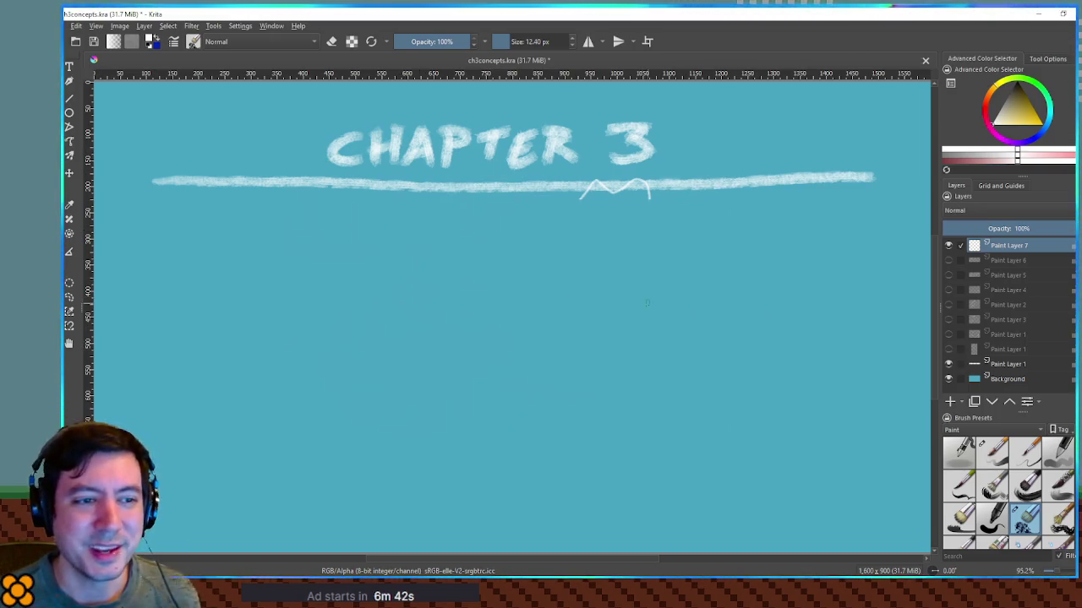
click(948, 260)
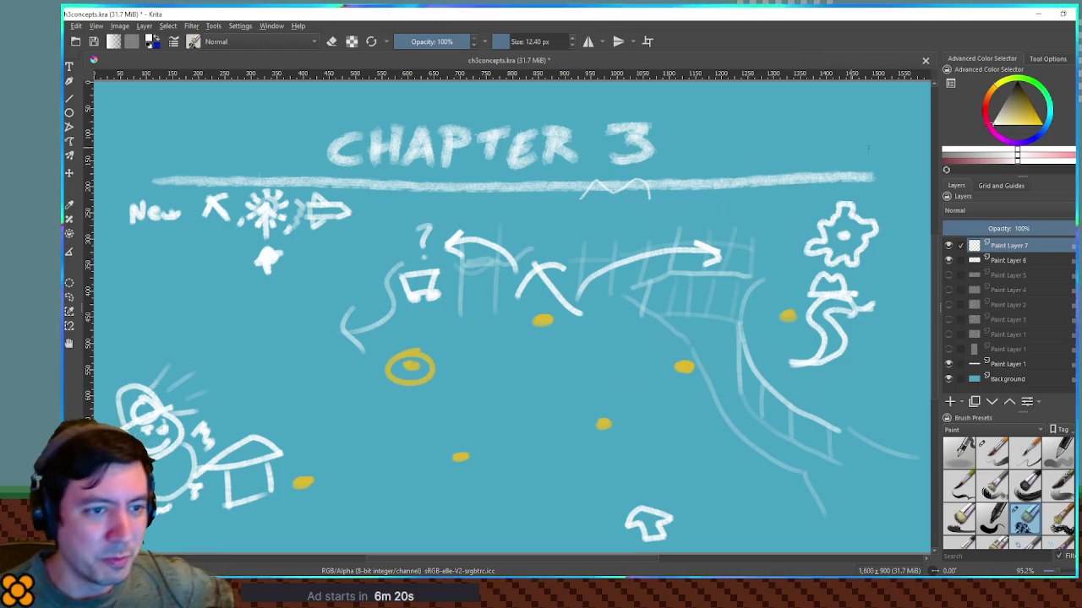
click(948, 260)
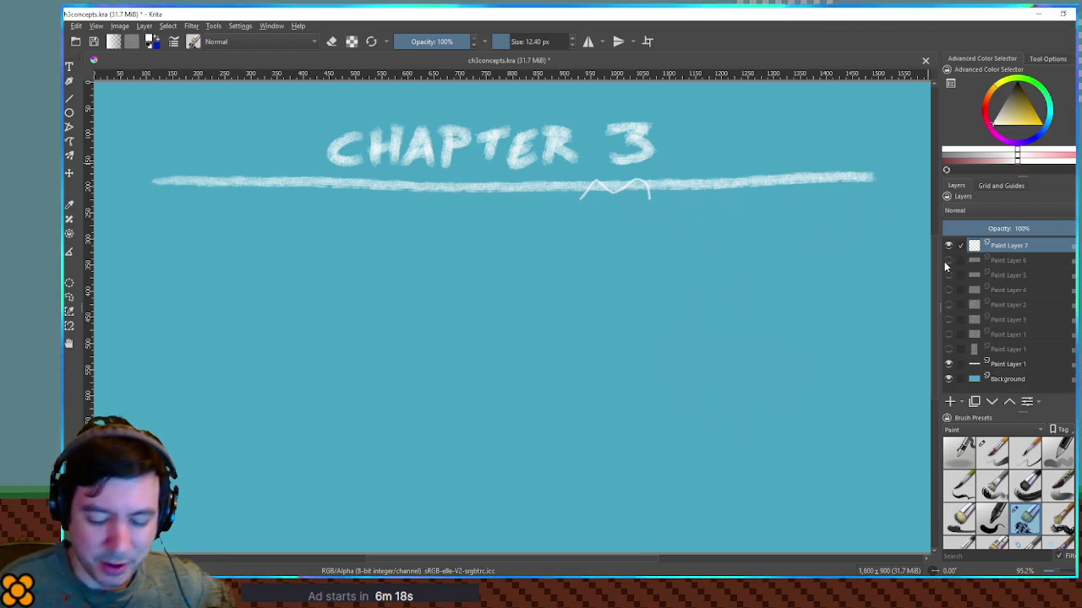
mouse_move(404, 312)
mouse_down()
mouse_move(626, 291)
mouse_move(662, 325)
mouse_move(393, 363)
mouse_move(398, 311)
mouse_up()
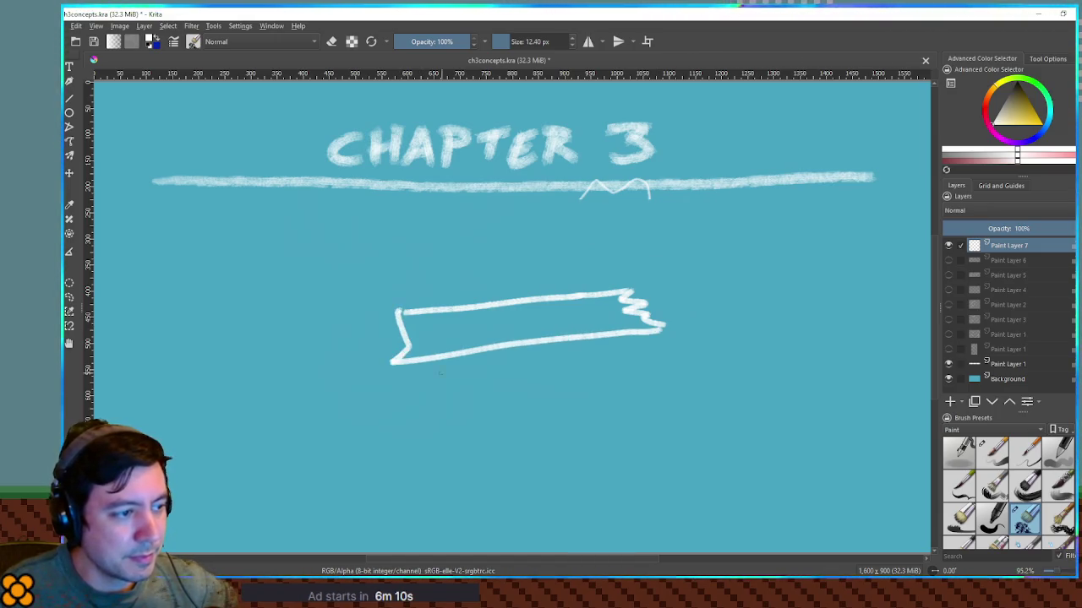
Step: Draw the two pairs of posts under the banner and the steps between them
drag(413, 359, 442, 484)
drag(459, 359, 461, 467)
drag(614, 338, 583, 475)
drag(647, 343, 609, 484)
mouse_move(461, 493)
mouse_down()
mouse_move(508, 460)
mouse_move(580, 494)
mouse_up()
drag(502, 465, 547, 465)
drag(485, 482, 556, 477)
drag(456, 499, 564, 490)
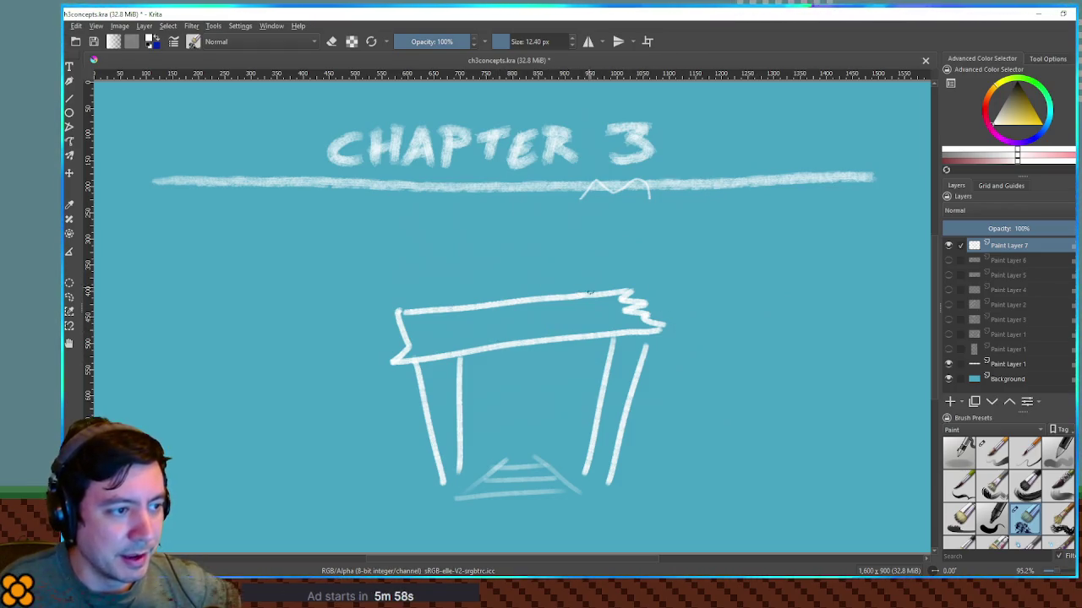
Step: Add slashed Ø symbols above and left of the banner, plus X marks on both sides
mouse_move(553, 241)
mouse_down()
mouse_move(562, 245)
mouse_move(530, 280)
mouse_up()
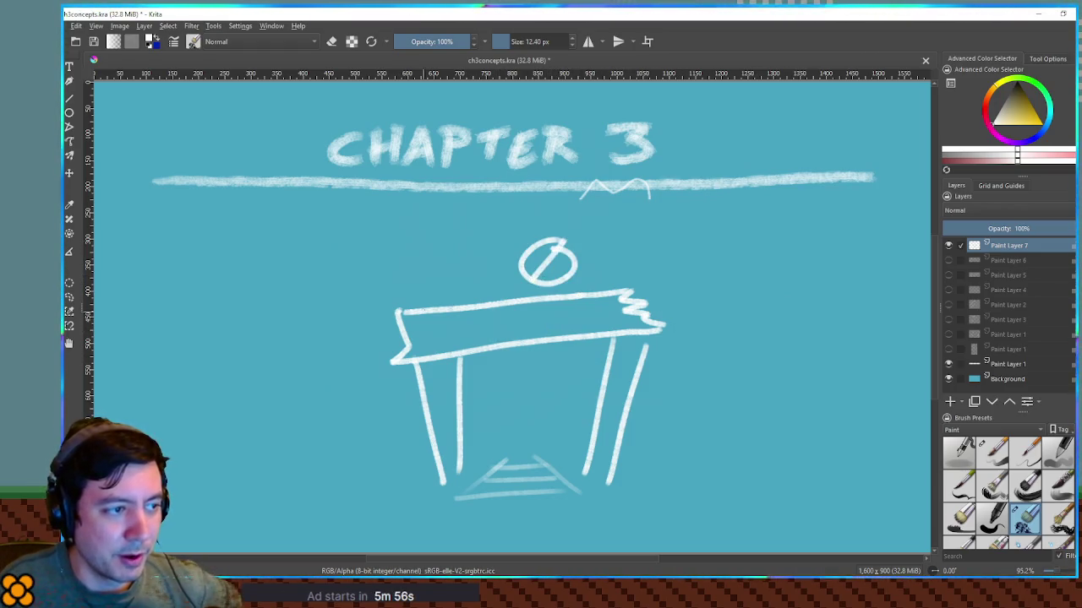
drag(354, 320, 337, 365)
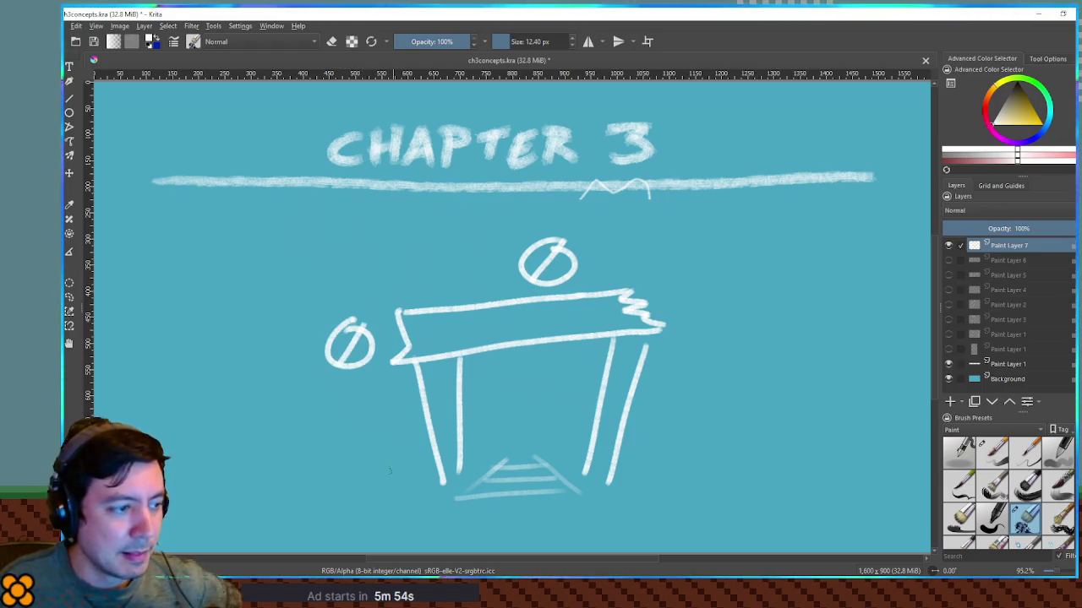
drag(343, 422, 396, 454)
drag(386, 414, 362, 469)
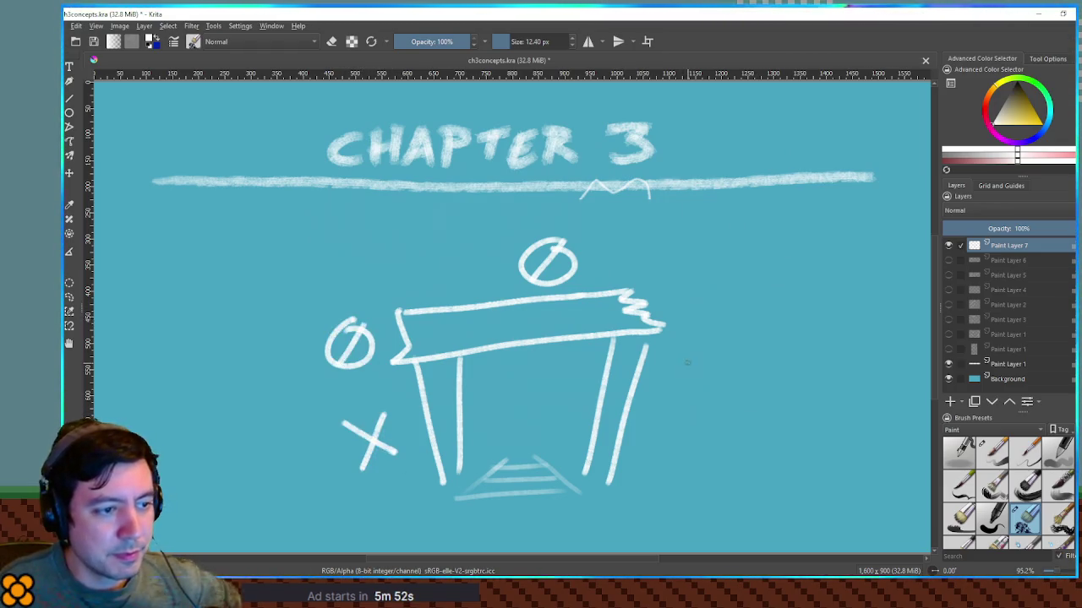
drag(689, 360, 714, 387)
drag(712, 359, 687, 390)
mouse_move(677, 343)
mouse_down()
mouse_move(655, 401)
mouse_move(749, 359)
mouse_move(678, 344)
mouse_up()
Step: Frame the Ø and X symbols with boxes and add three vertical bars between the legs
mouse_move(507, 229)
mouse_down()
mouse_move(512, 296)
mouse_move(596, 269)
mouse_move(508, 224)
mouse_up()
mouse_move(303, 319)
mouse_down()
mouse_move(389, 365)
mouse_move(298, 316)
mouse_up()
mouse_move(328, 414)
mouse_down()
mouse_move(409, 478)
mouse_move(326, 414)
mouse_up()
mouse_move(482, 355)
mouse_down()
mouse_move(486, 482)
mouse_move(507, 475)
mouse_up()
drag(529, 350, 532, 475)
drag(561, 353, 564, 461)
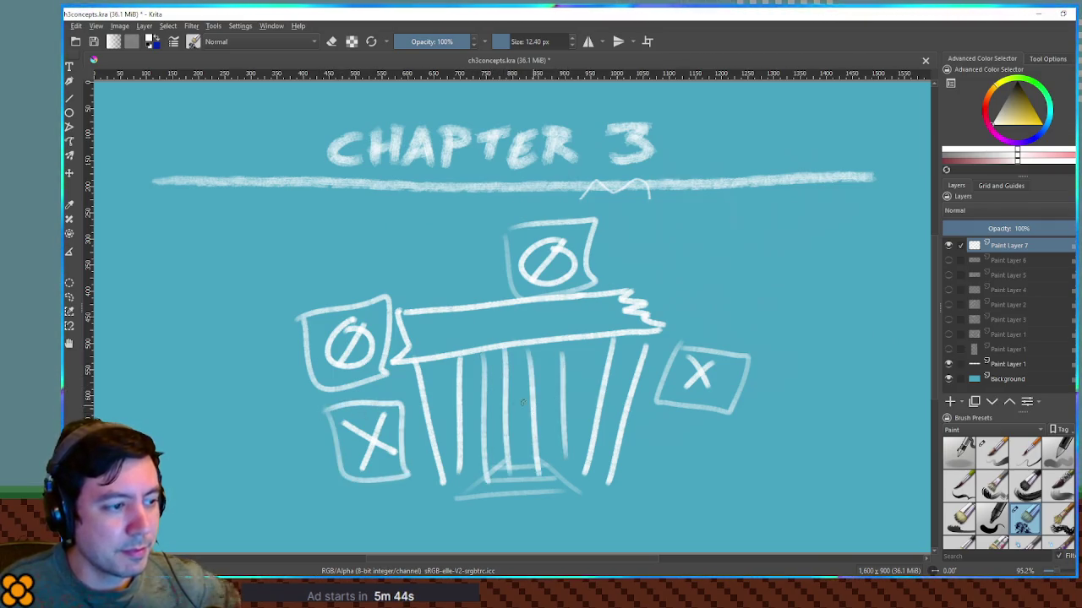
Step: Draw two crossbars across the front and a signboard on a post with wavy writing
drag(461, 411, 588, 390)
drag(463, 445, 592, 436)
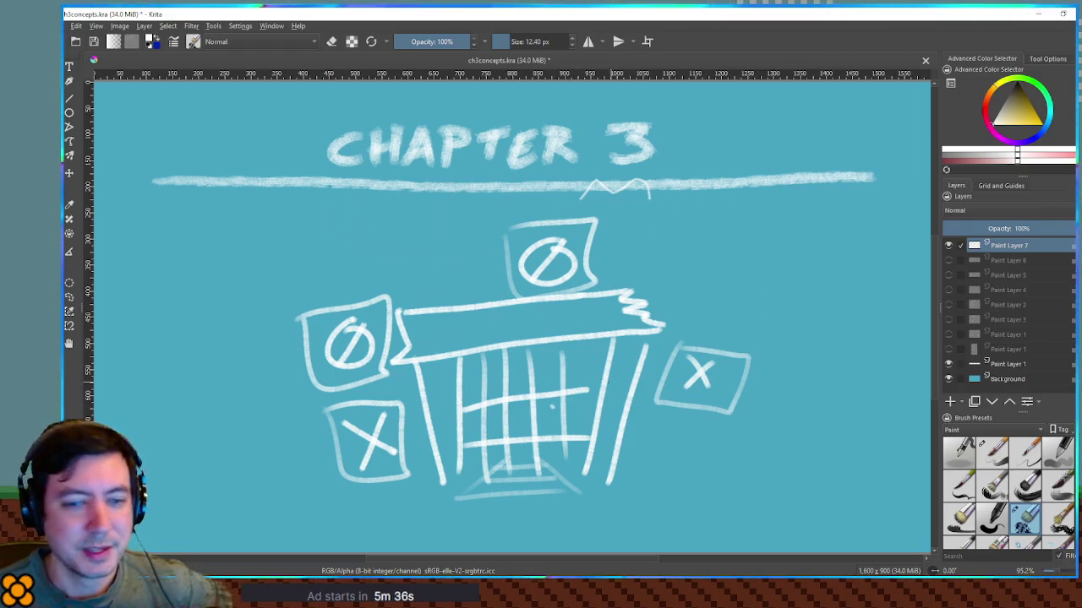
mouse_move(635, 424)
mouse_down()
mouse_move(702, 414)
mouse_move(708, 450)
mouse_move(627, 461)
mouse_move(686, 424)
mouse_up()
mouse_move(637, 450)
mouse_down()
mouse_move(679, 441)
mouse_move(688, 445)
mouse_move(678, 455)
mouse_move(715, 457)
mouse_move(668, 504)
mouse_move(682, 497)
mouse_up()
mouse_move(646, 424)
mouse_down()
mouse_move(649, 404)
mouse_move(678, 420)
mouse_up()
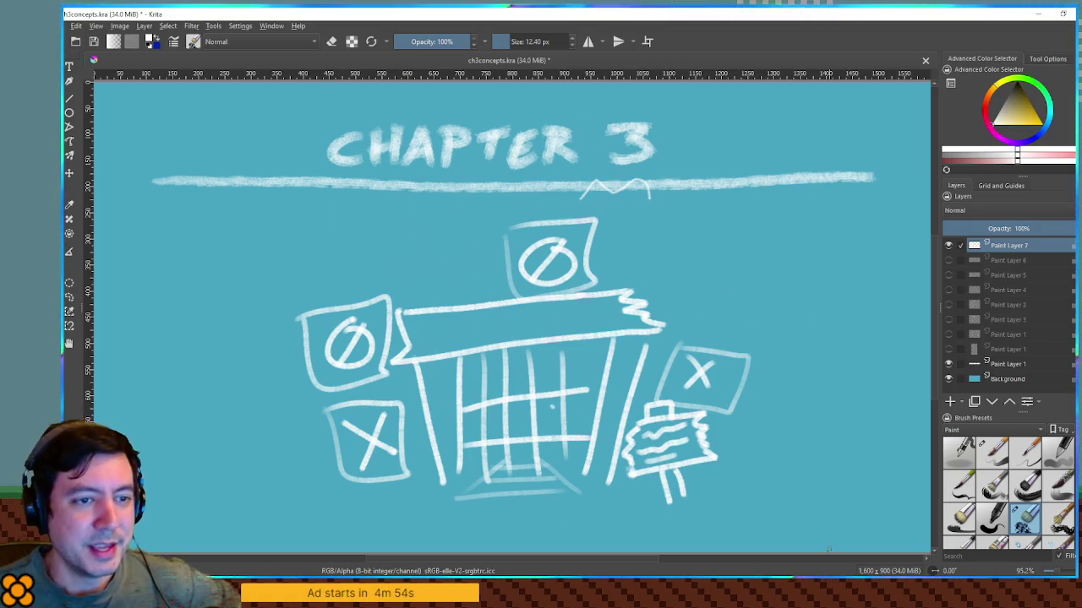
Step: Hide the building sketch layer and add a new empty Paint Layer 8
click(950, 246)
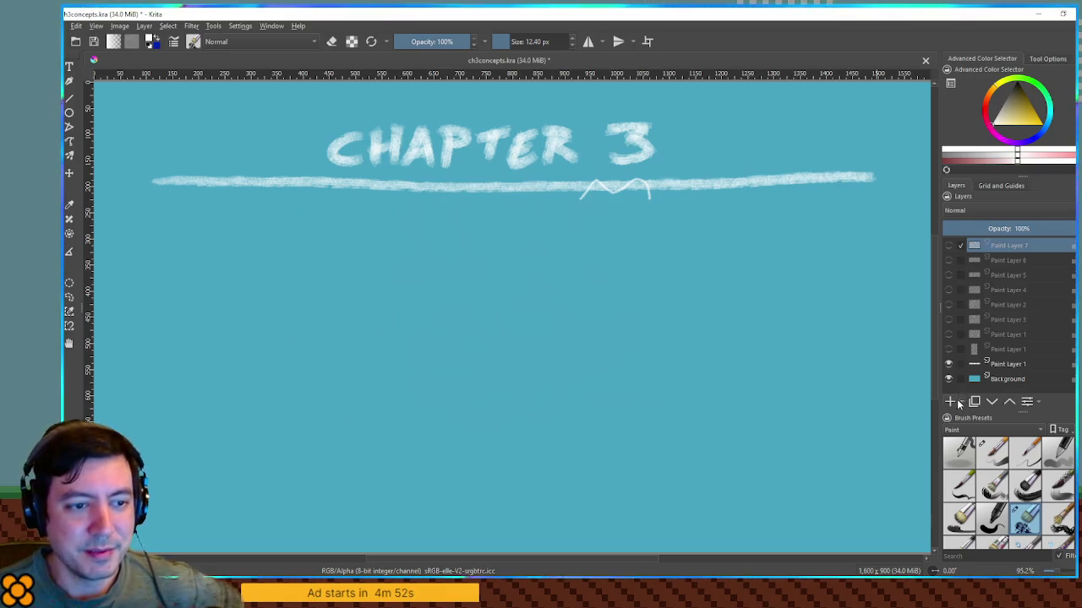
click(950, 402)
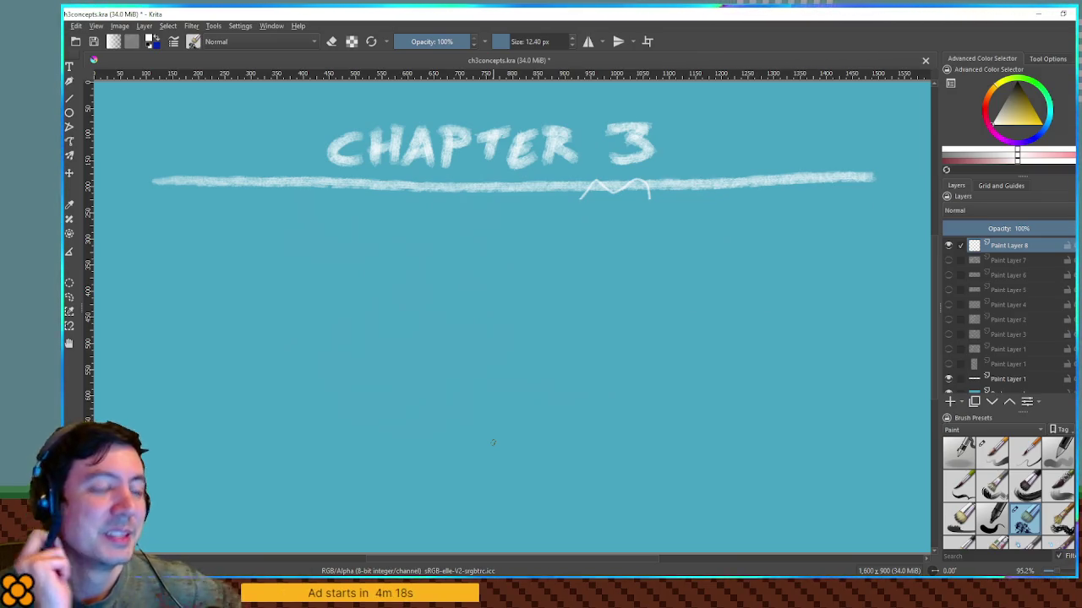
Step: Sketch a 6+ mark and three vertical bars below the heading
mouse_move(715, 317)
mouse_down()
mouse_move(713, 339)
mouse_move(720, 326)
mouse_move(767, 323)
mouse_move(748, 341)
mouse_up()
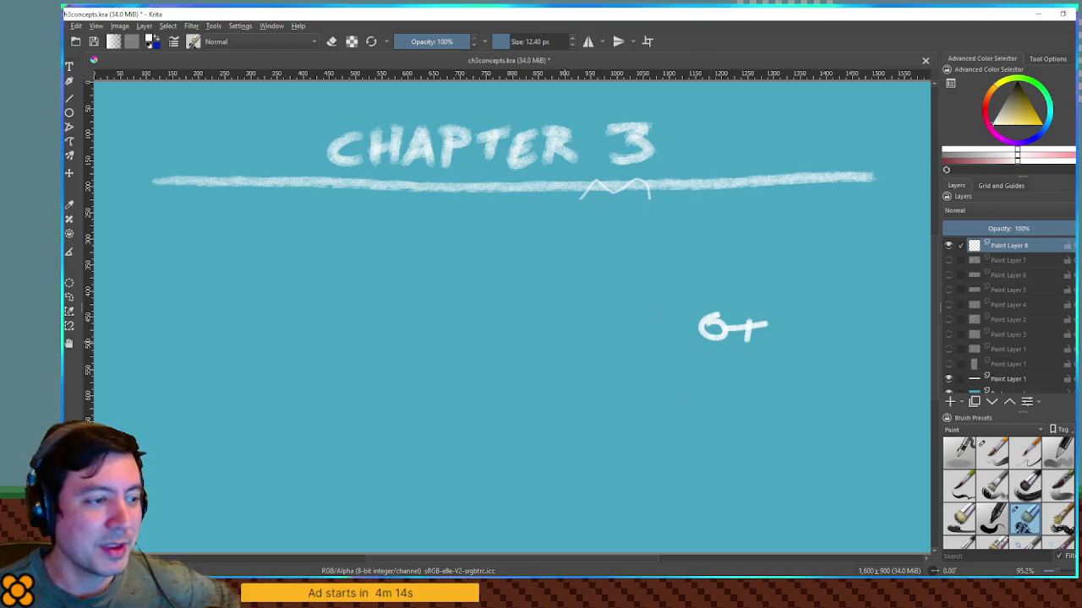
drag(480, 301, 486, 371)
drag(499, 294, 505, 377)
drag(517, 294, 525, 363)
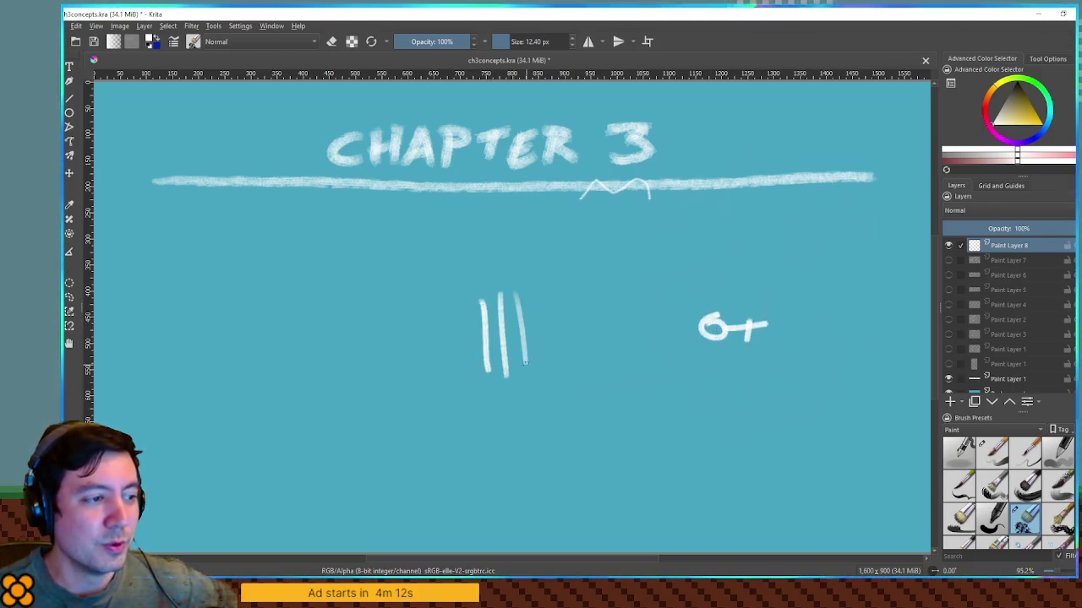
Step: Frame the bars in a gate-like box, then try a spiral to its left and undo it
drag(470, 306, 532, 288)
drag(475, 377, 543, 362)
drag(532, 287, 543, 360)
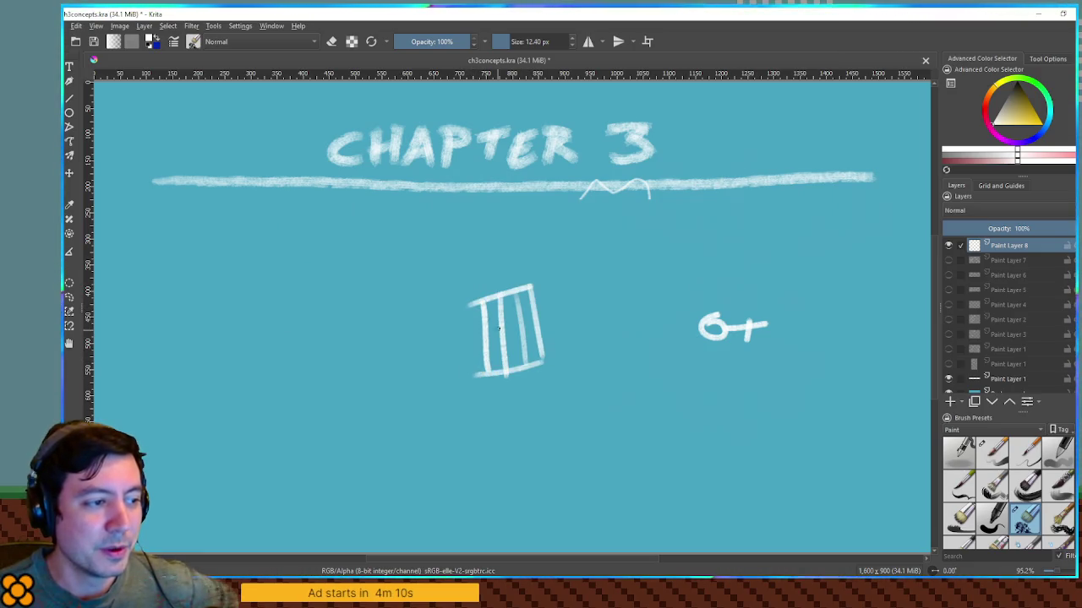
drag(482, 307, 489, 380)
drag(460, 299, 467, 374)
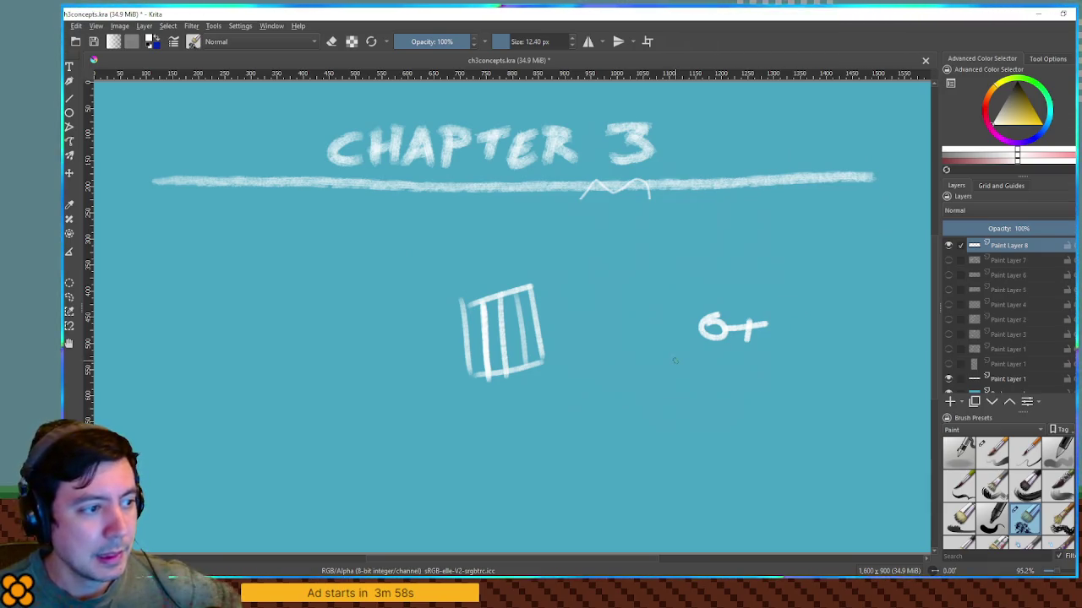
drag(351, 374, 312, 334)
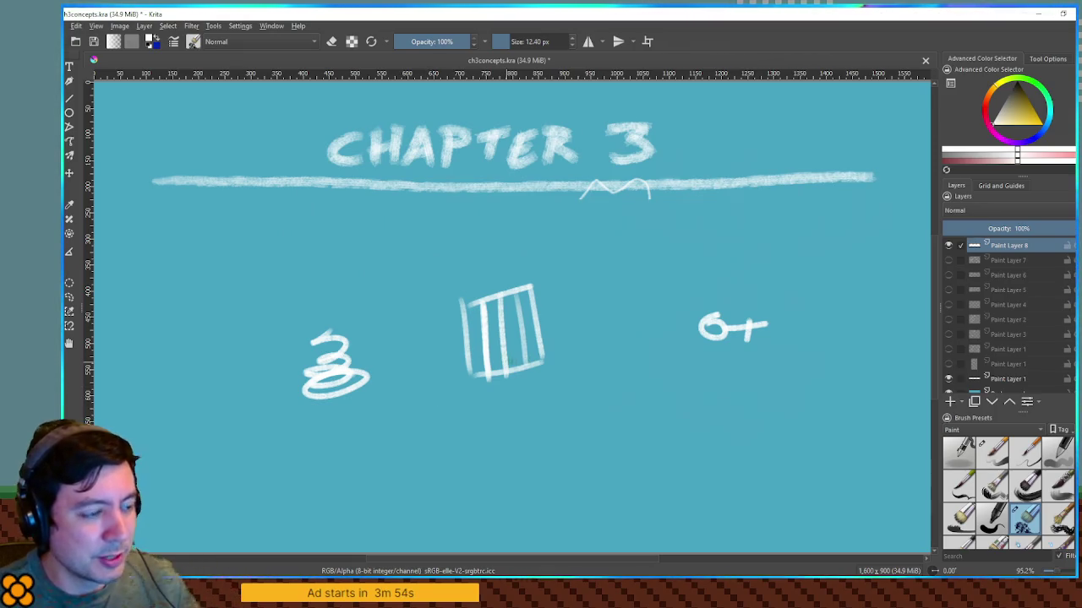
key(ctrl+z)
Step: Draw a cylinder with top ellipse, sides and curved bottom beneath the gate
mouse_move(459, 371)
mouse_down()
mouse_move(394, 388)
mouse_move(490, 372)
mouse_up()
drag(406, 387, 406, 456)
drag(488, 373, 491, 453)
drag(399, 461, 490, 448)
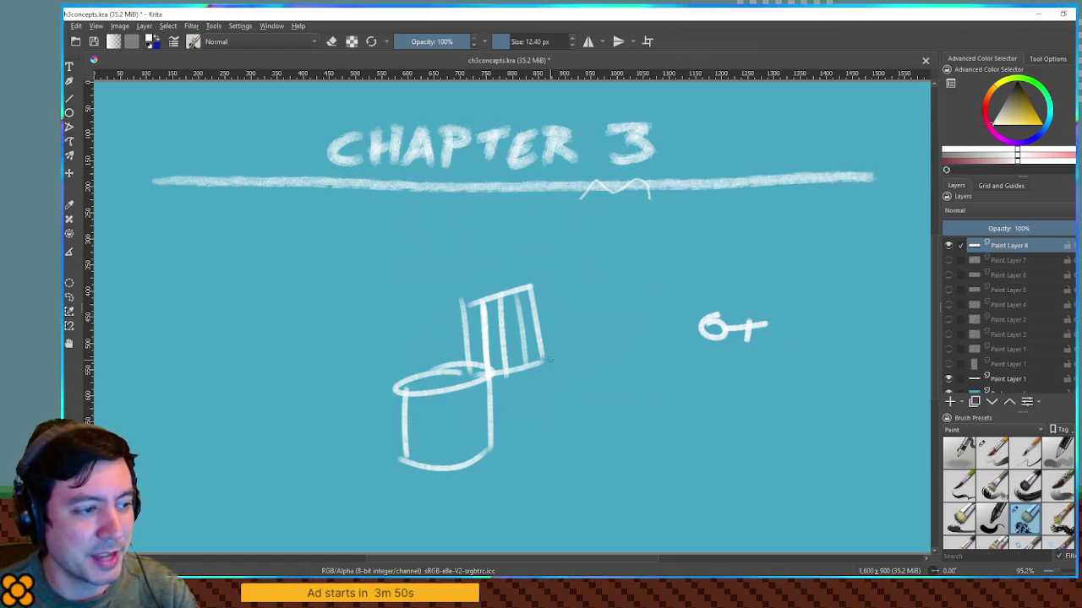
Step: Outline a tall door frame around the sketch, then switch to the Godot window
drag(427, 239, 432, 376)
mouse_move(429, 241)
mouse_down()
mouse_move(580, 221)
mouse_move(572, 440)
mouse_up()
mouse_move(606, 227)
mouse_down()
mouse_move(612, 440)
mouse_move(590, 278)
mouse_move(592, 439)
mouse_up()
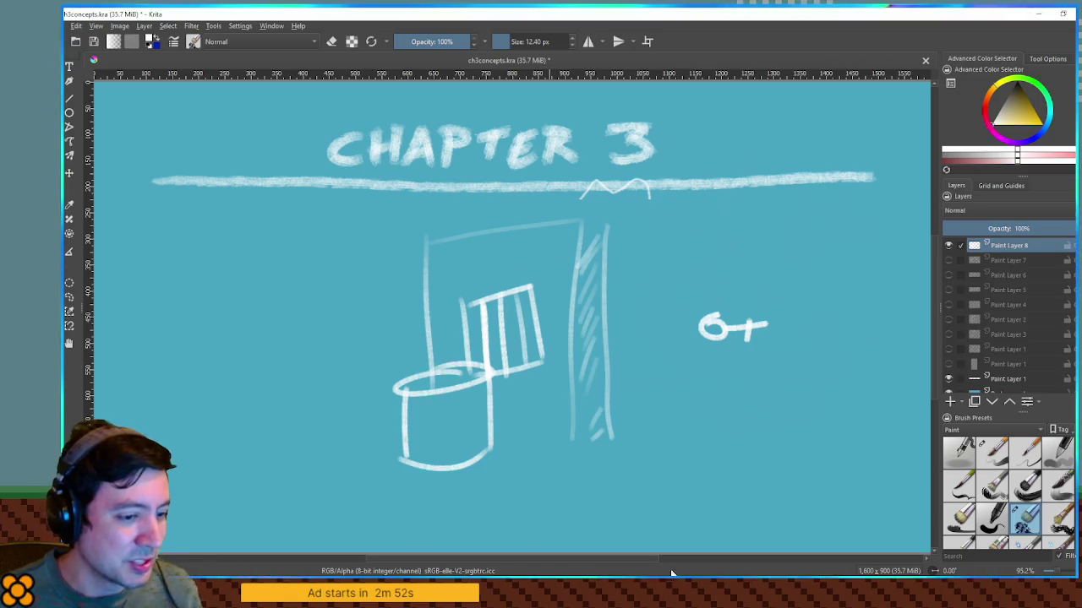
click(701, 578)
Step: Open TODO.txt and insert blank lines at line 65, after the bottleneck-pass plot note
click(226, 189)
scroll(598, 271, up, 5)
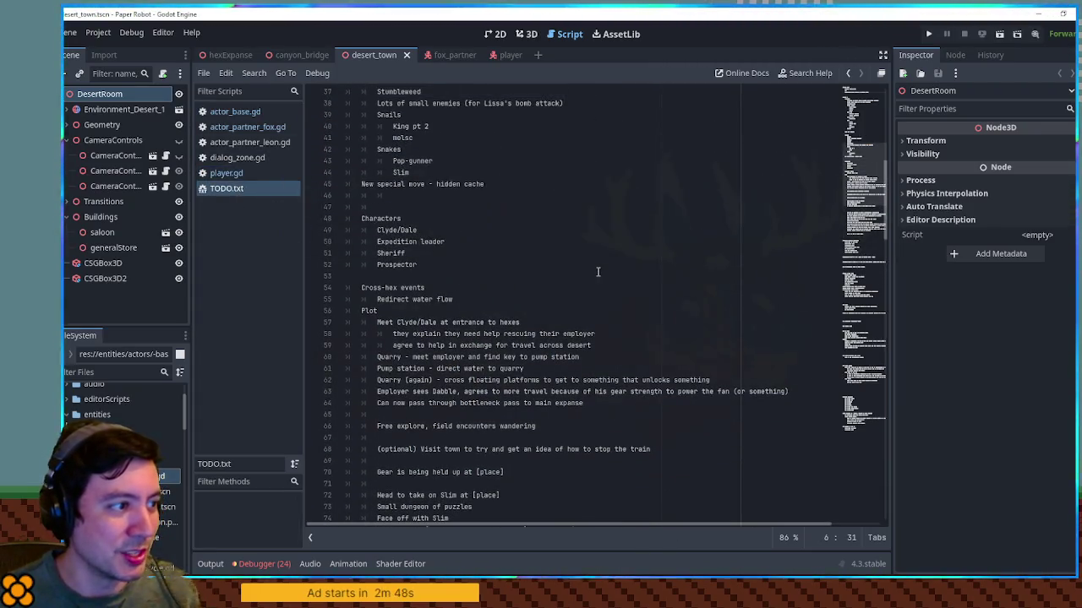
scroll(598, 271, down, 8)
scroll(507, 224, up, 4)
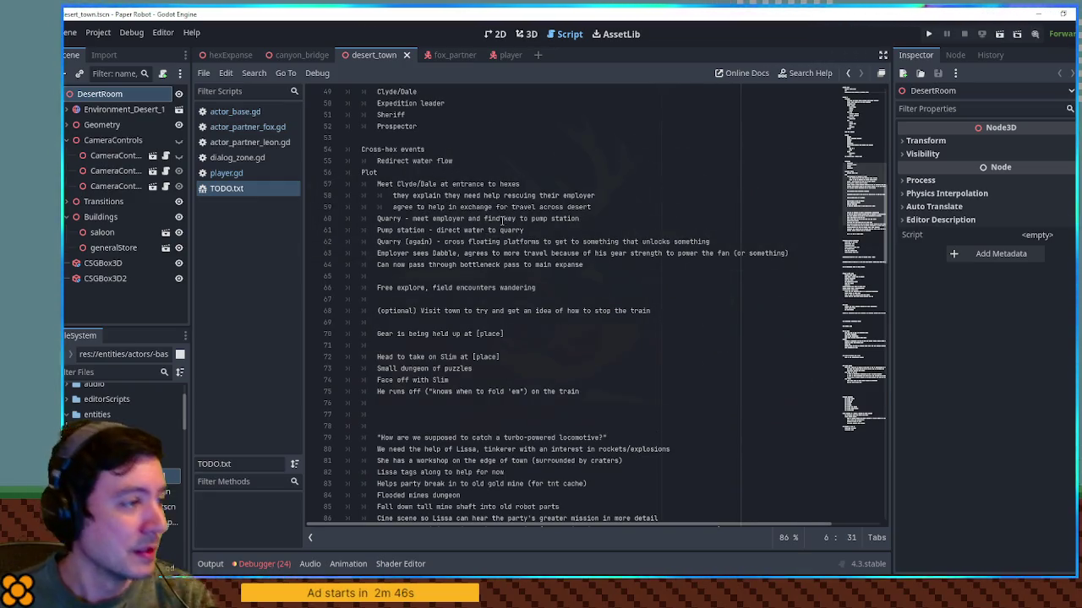
click(578, 276)
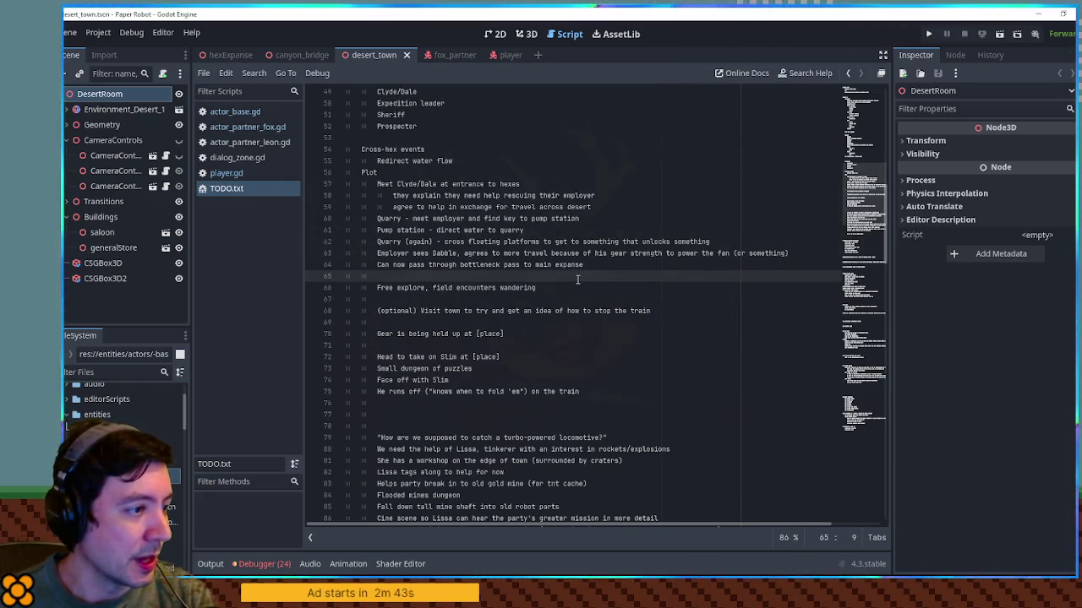
key(Return)
key(Return)
key(Return)
key(Return)
key(Return)
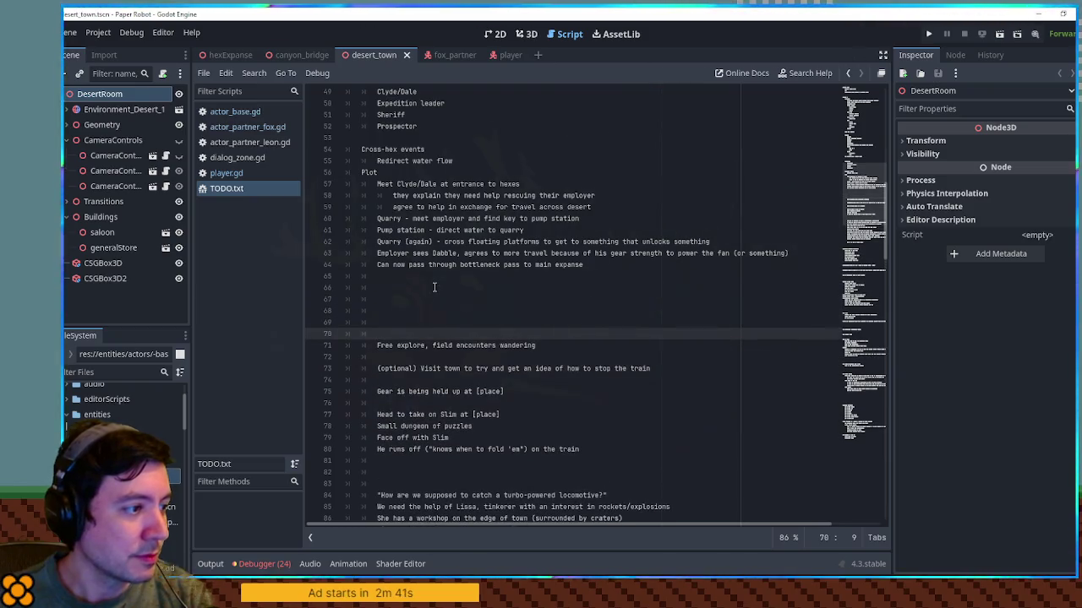
key(Return)
key(Up)
key(Up)
key(Up)
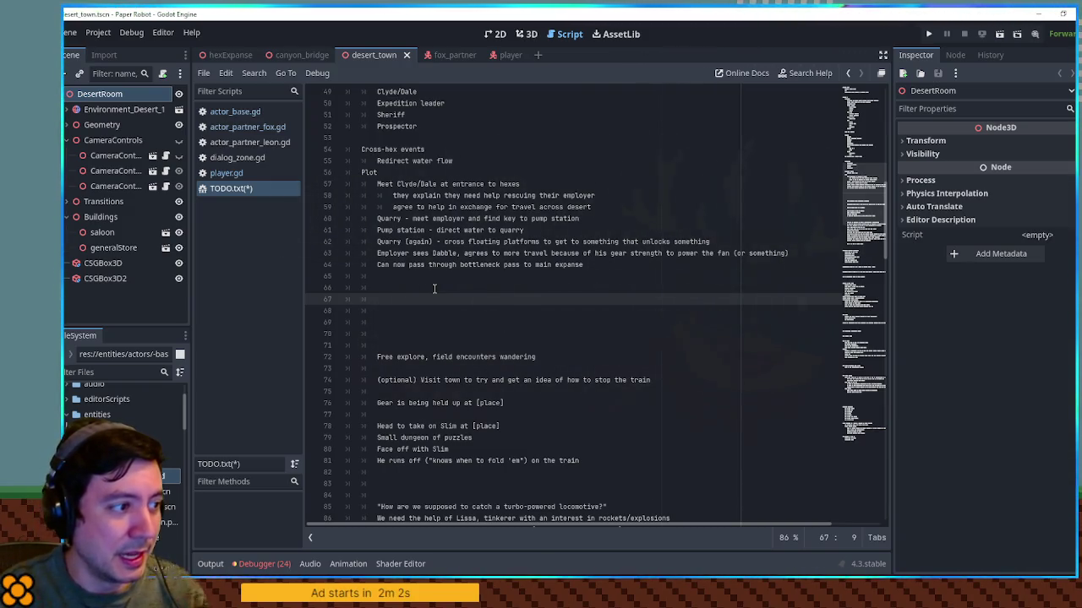
Step: Add 'key to mines' with indented note 'Can find out about mines in town, sign outside mines says who has key'
text(Need key to)
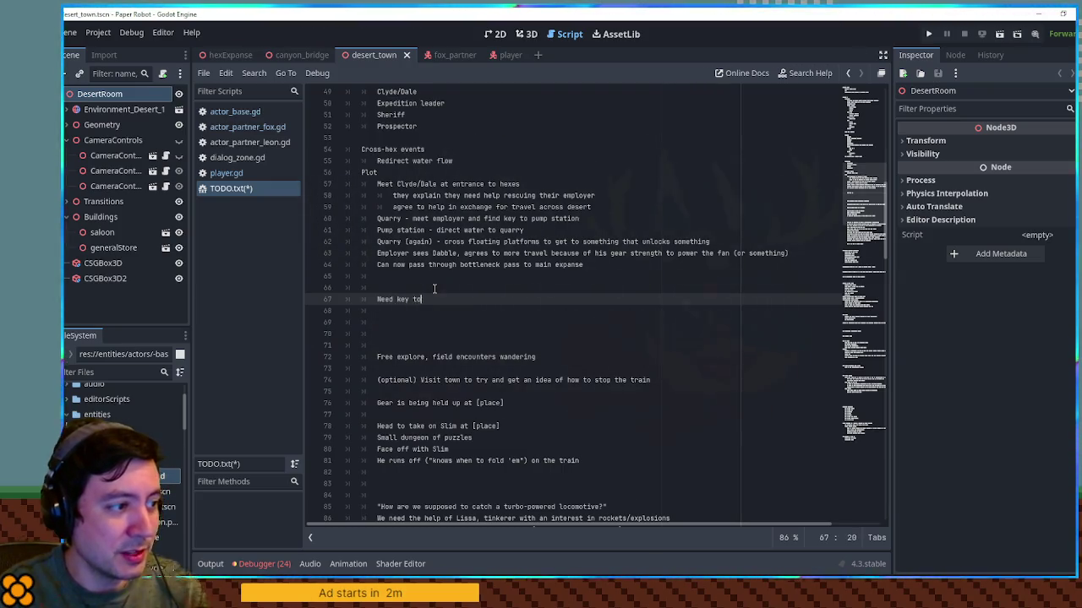
text( mines)
key(Return)
key(Tab)
text(Can find out about mines in town )
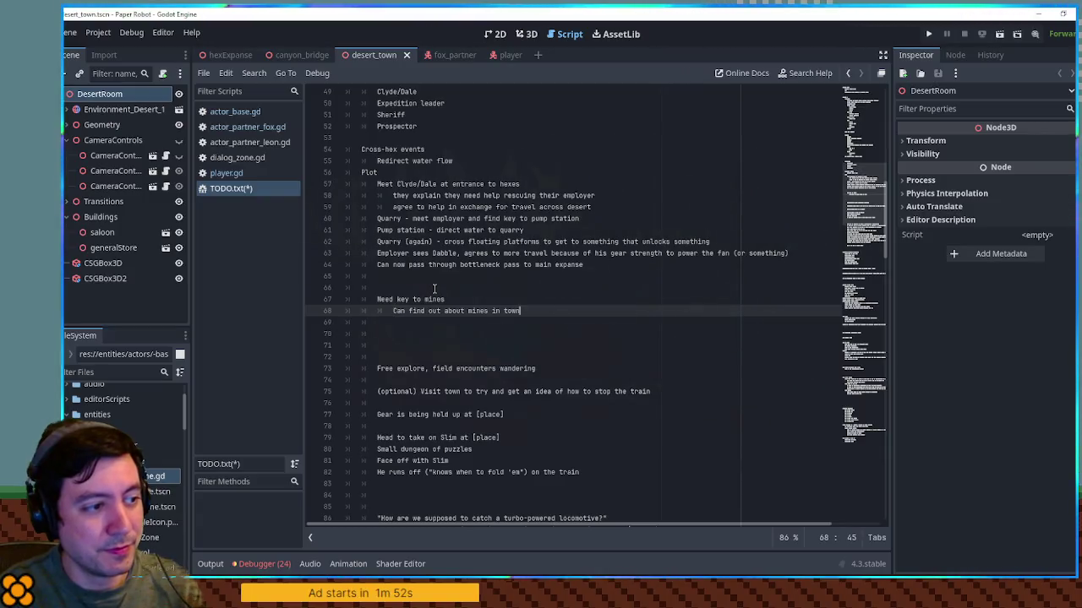
text(()
key(BackSpace)
key(BackSpace)
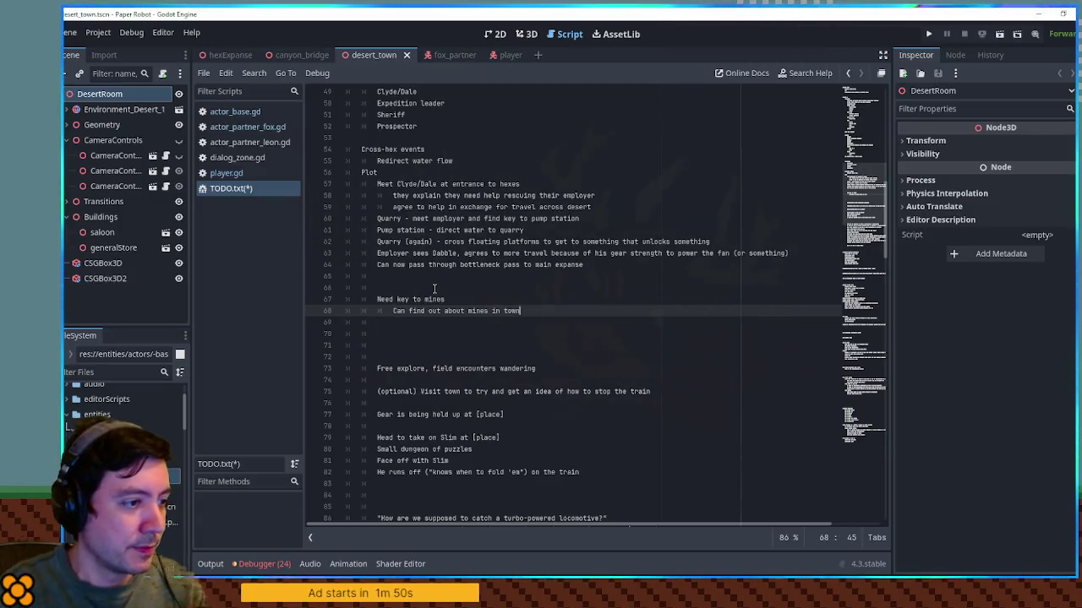
text(, sign outside mines)
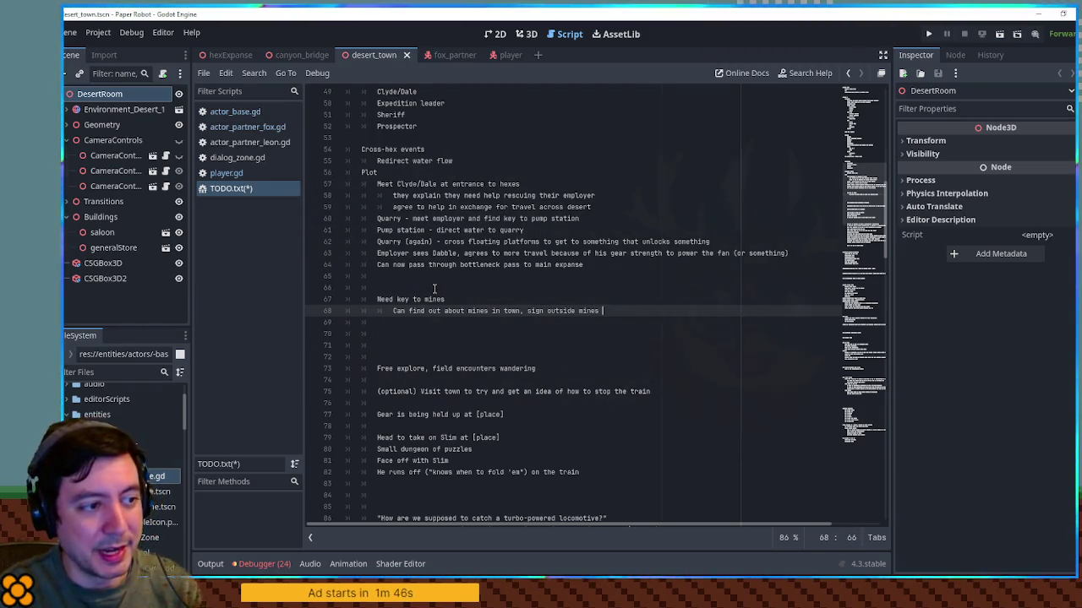
text( says )
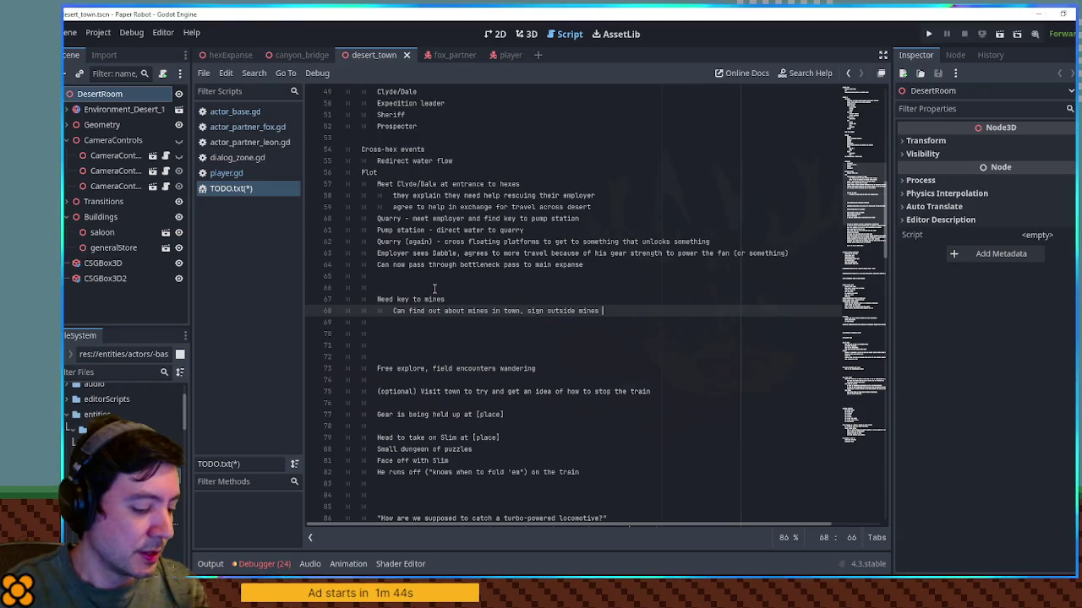
text(who has)
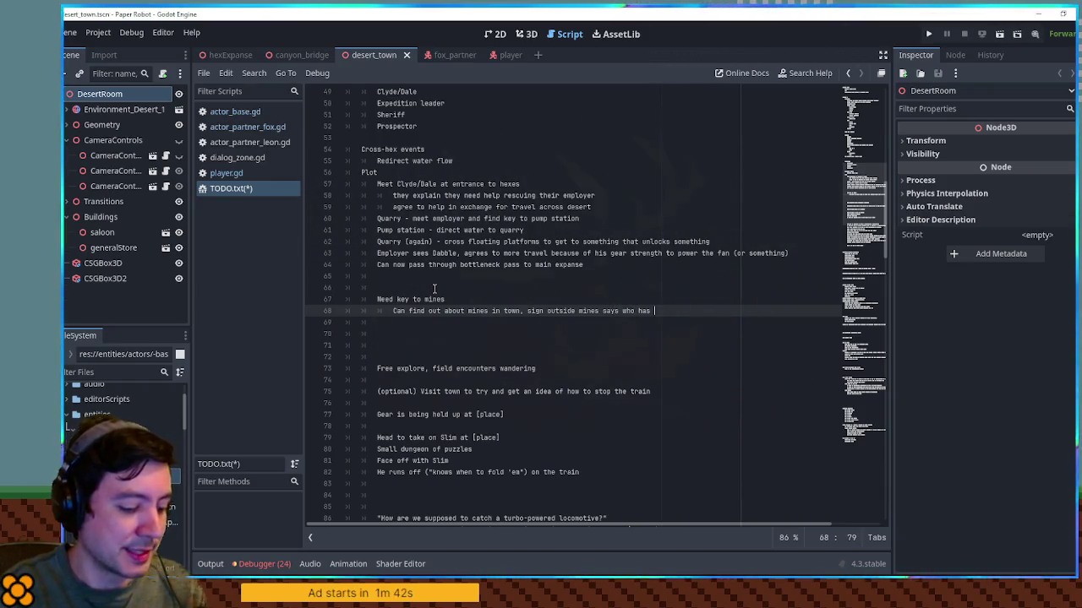
text( key)
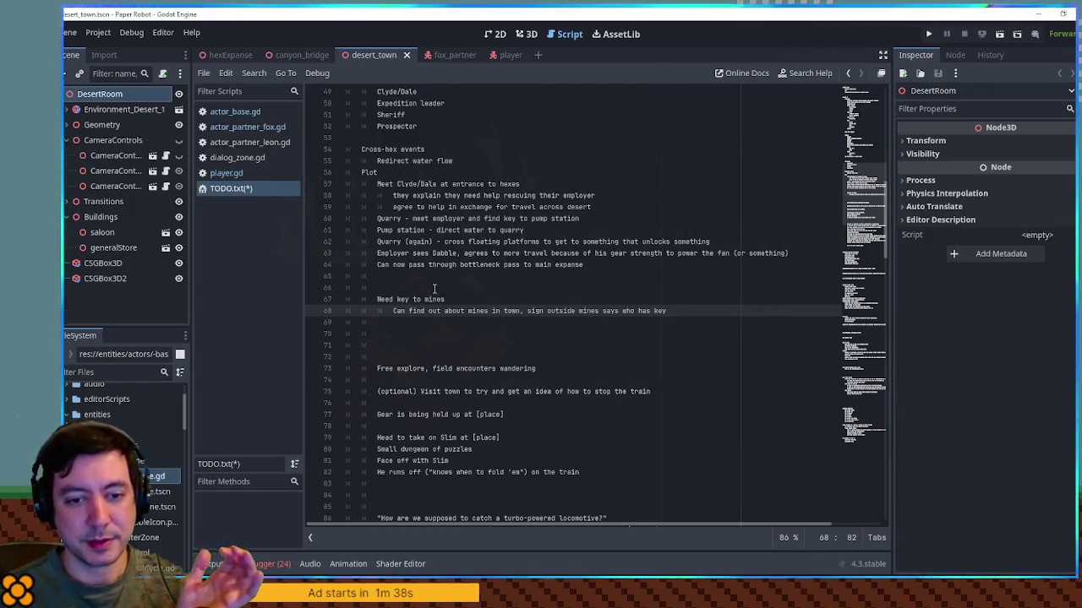
Step: Add 'Can't reach key because snake guarding it' with sub-point 'snake is disguised (poorly)'
key(Return)
key(BackSpace)
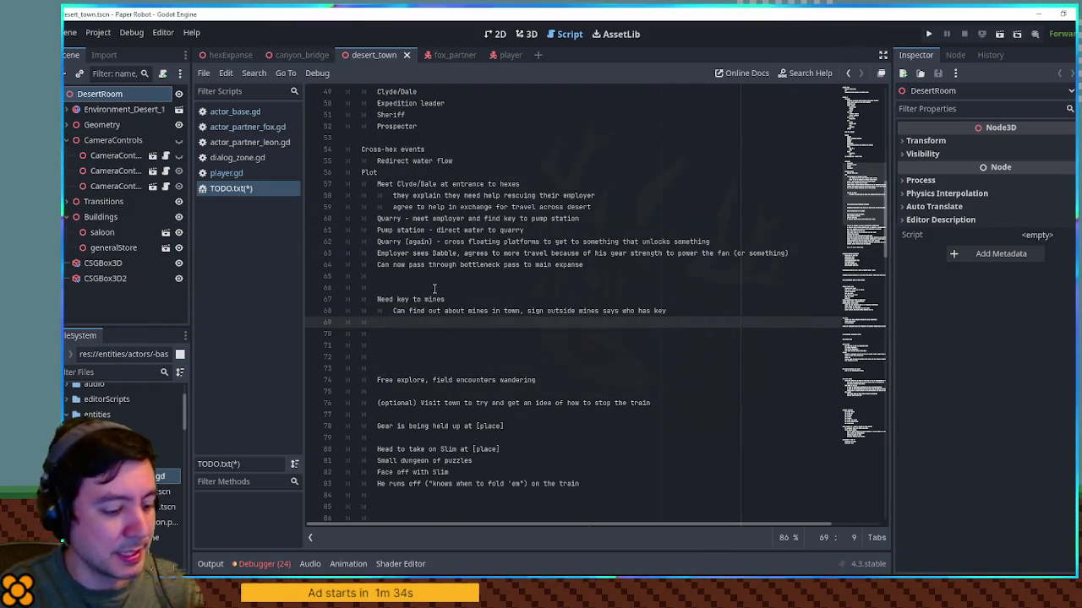
text(Can't )
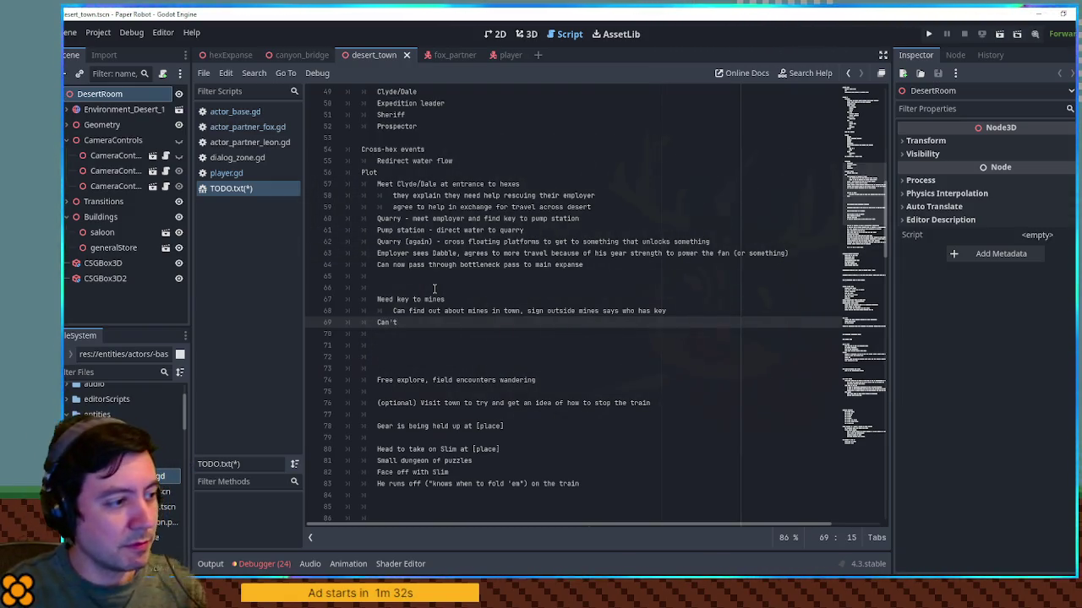
text(reach key )
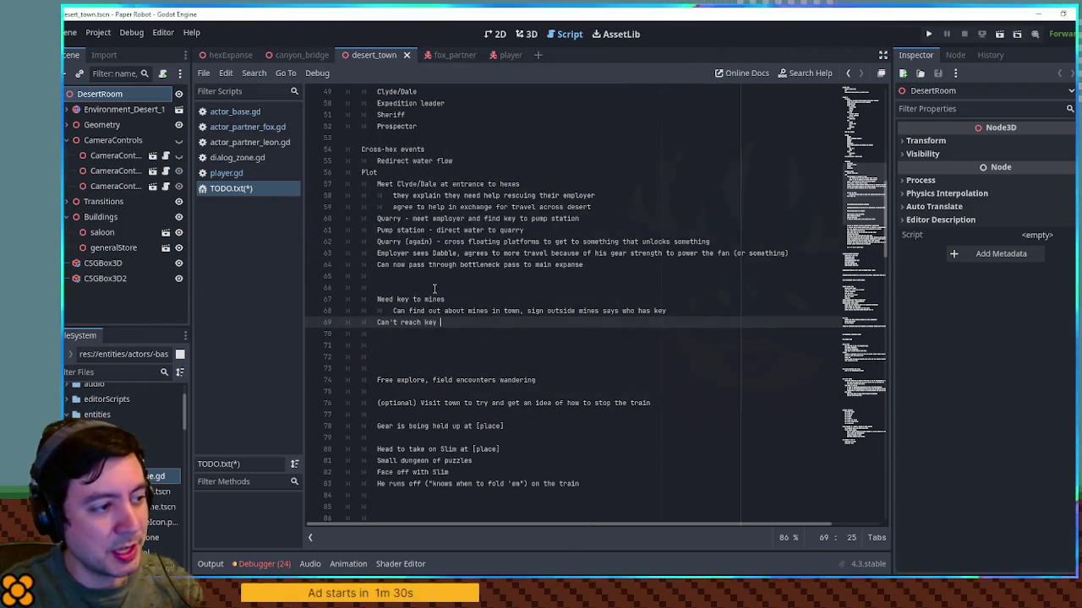
text(because snake)
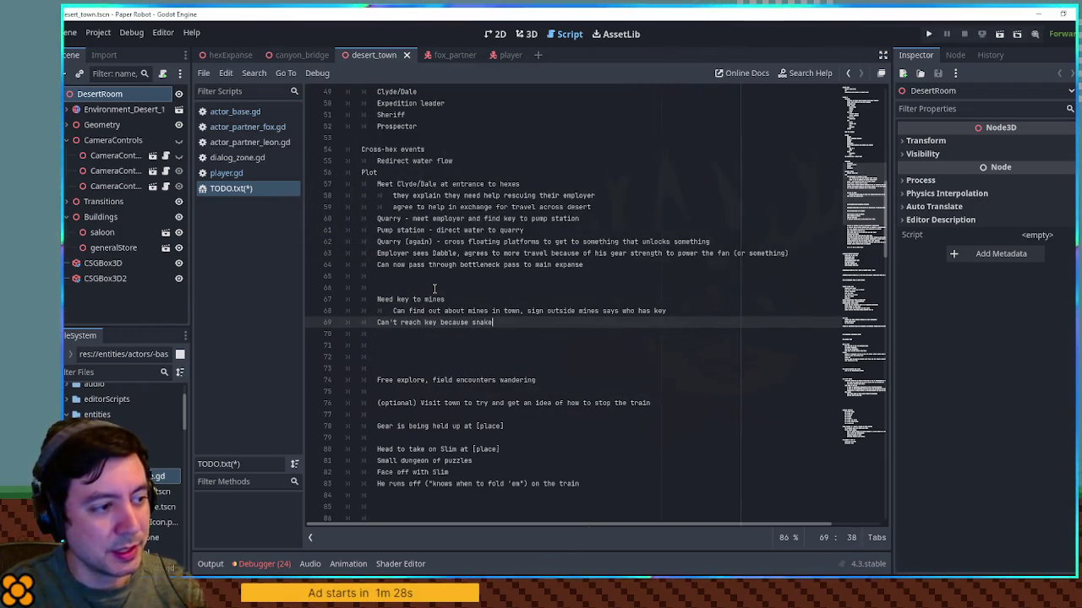
text( guarding i)
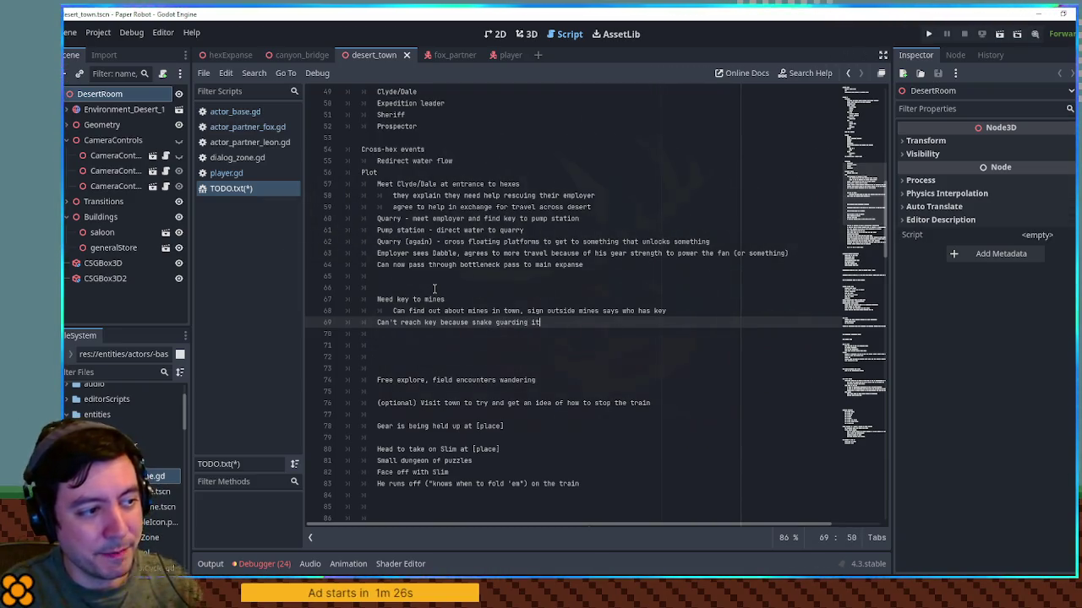
text(t)
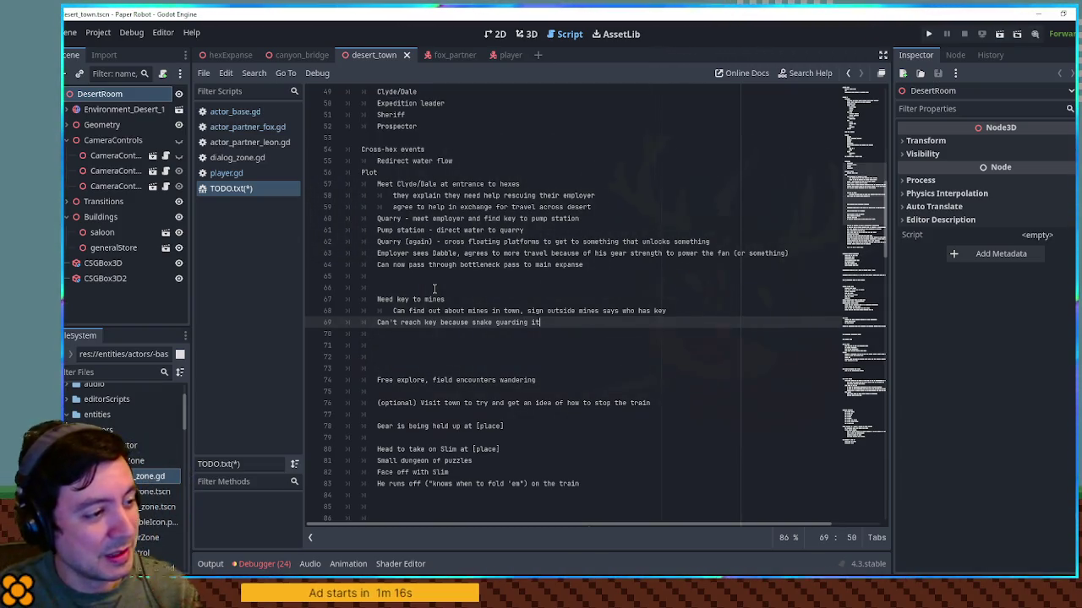
key(Return)
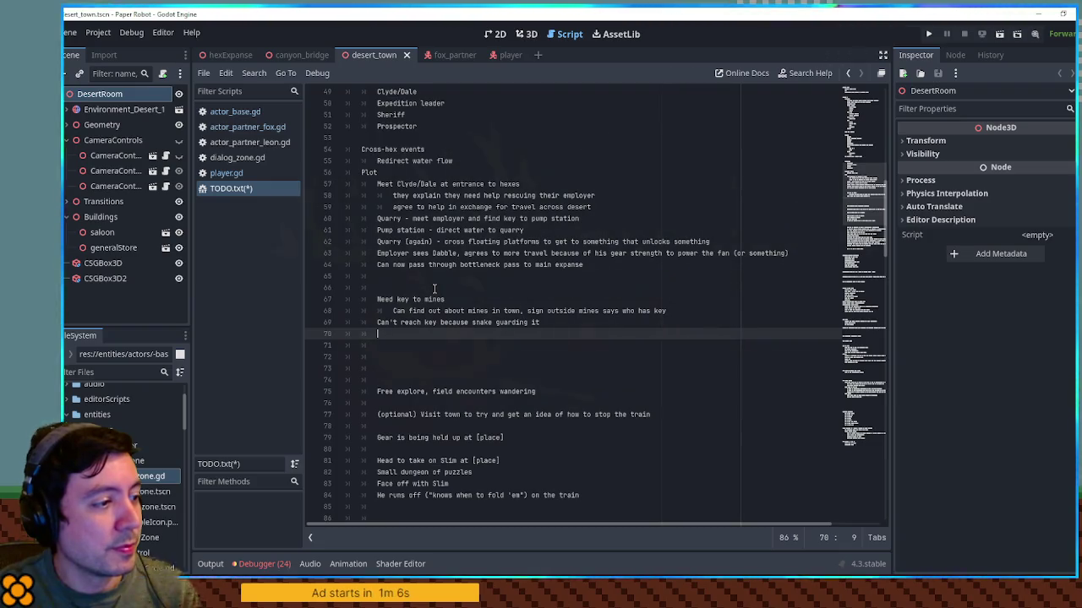
key(Tab)
text(snake is )
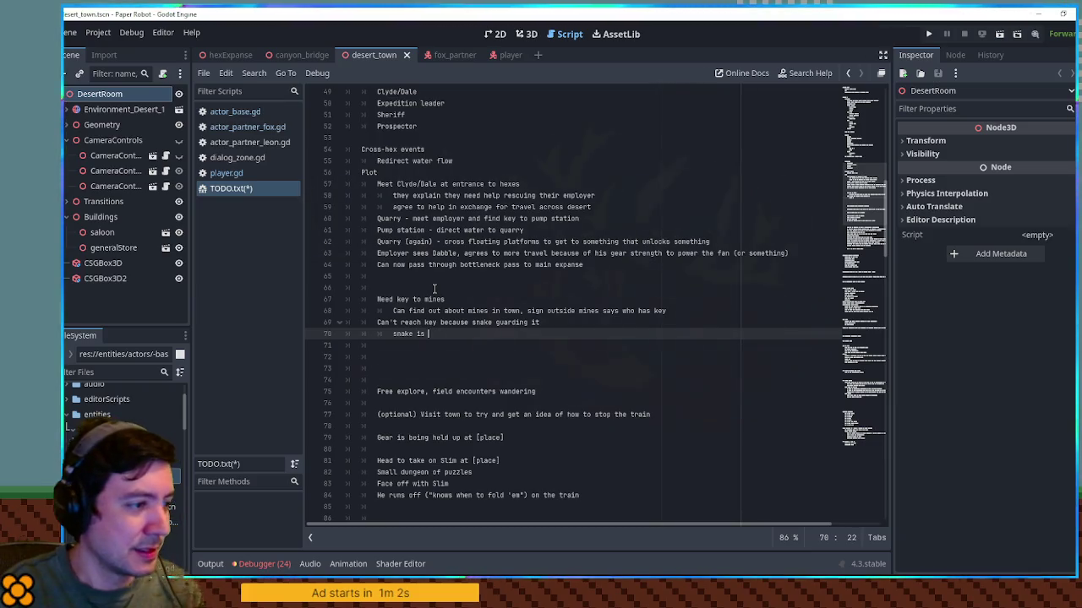
text(disguis)
text(ed (poo)
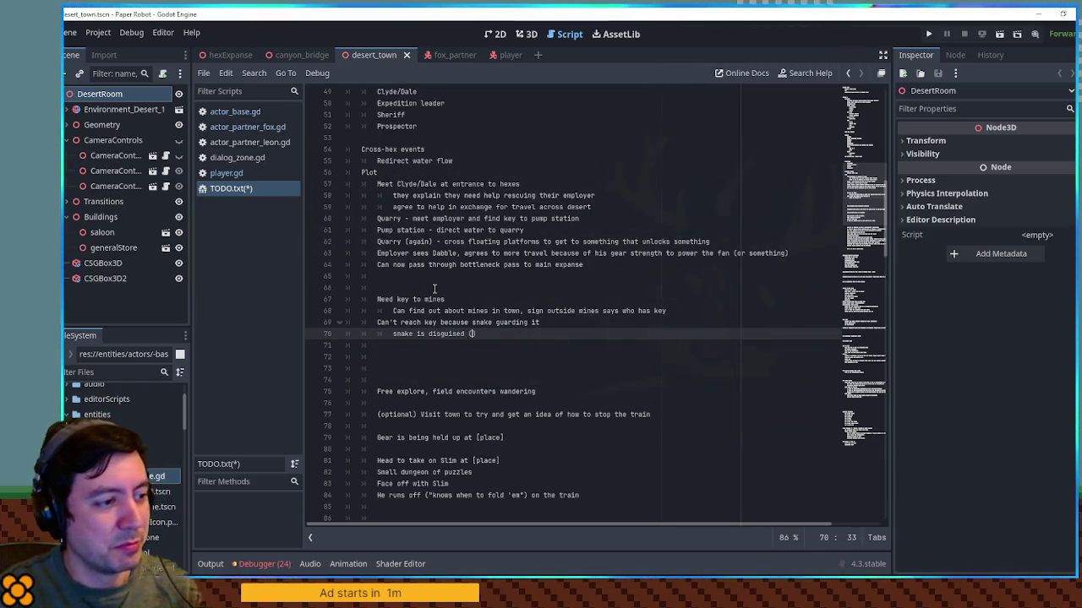
text(rly)
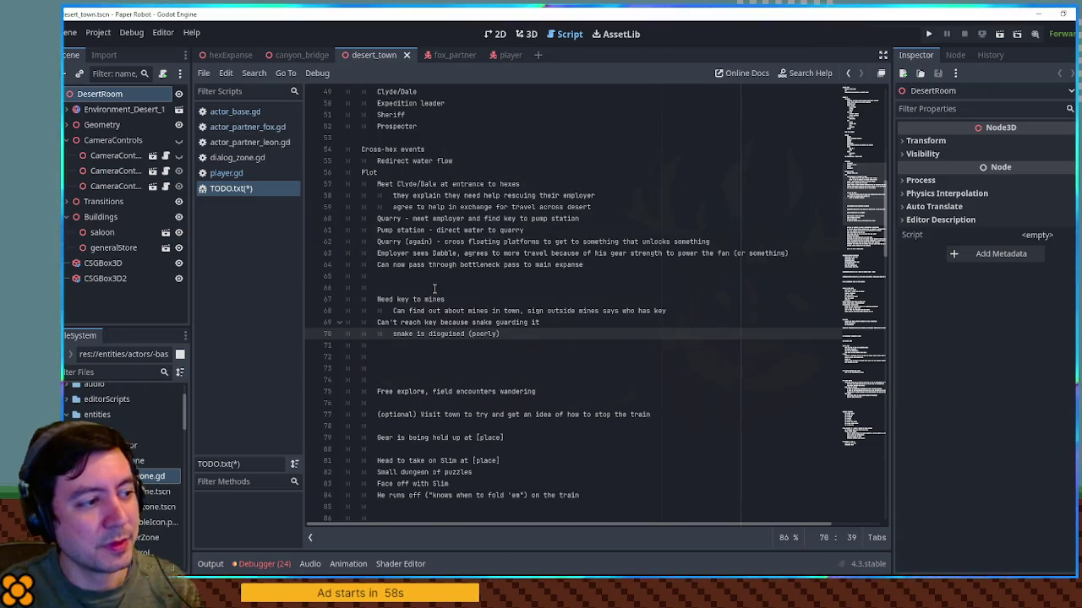
key(Down)
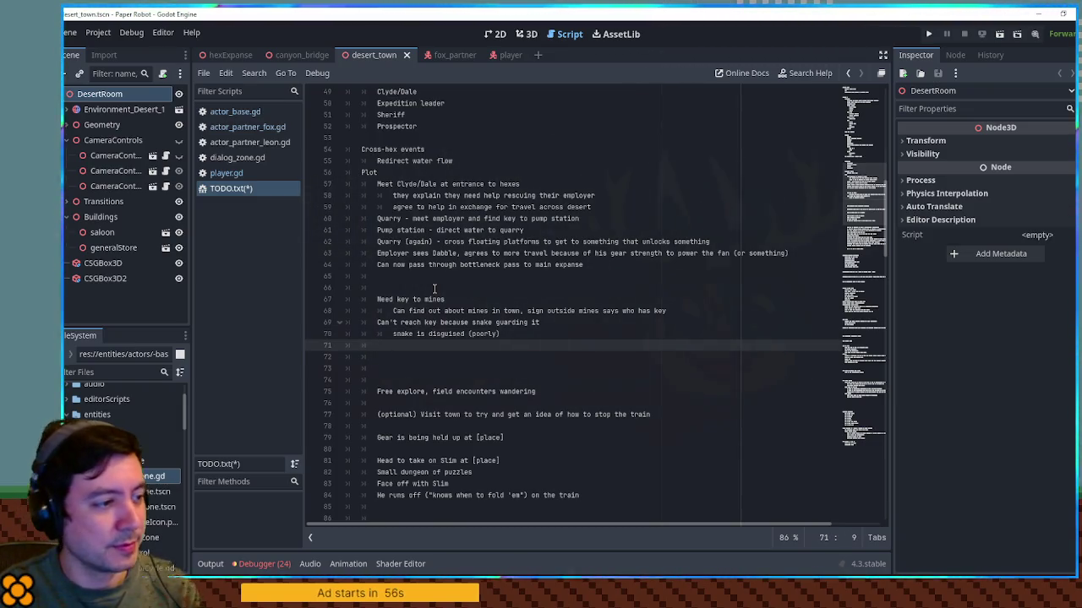
Step: Write line 71: 'Remove guard by getting favorite food, knowledge gated by NPC conversation'
text(Remove )
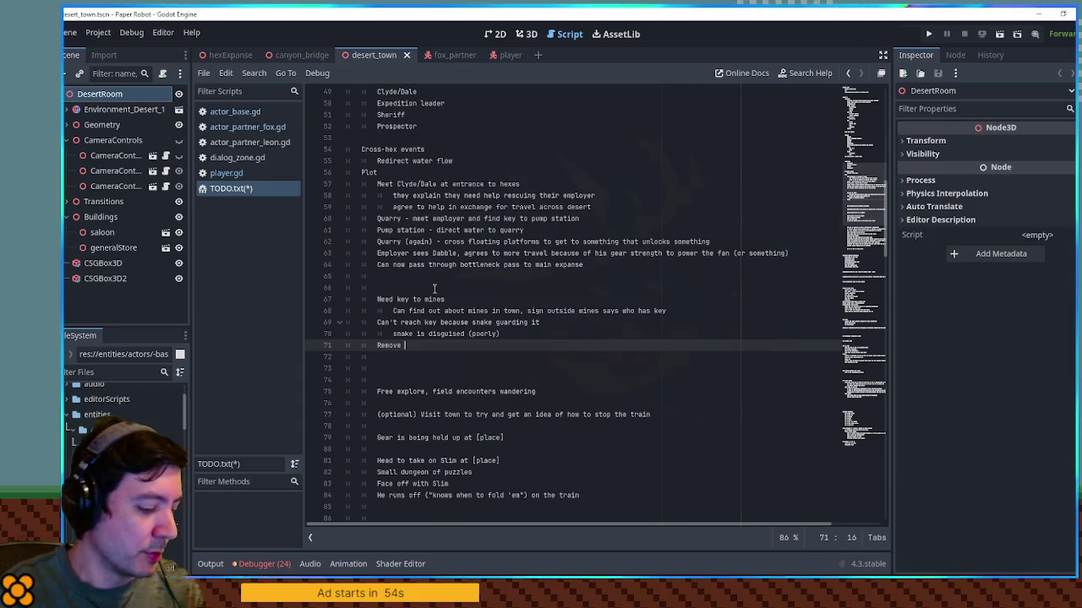
text(guard by getting r)
text(favorite food)
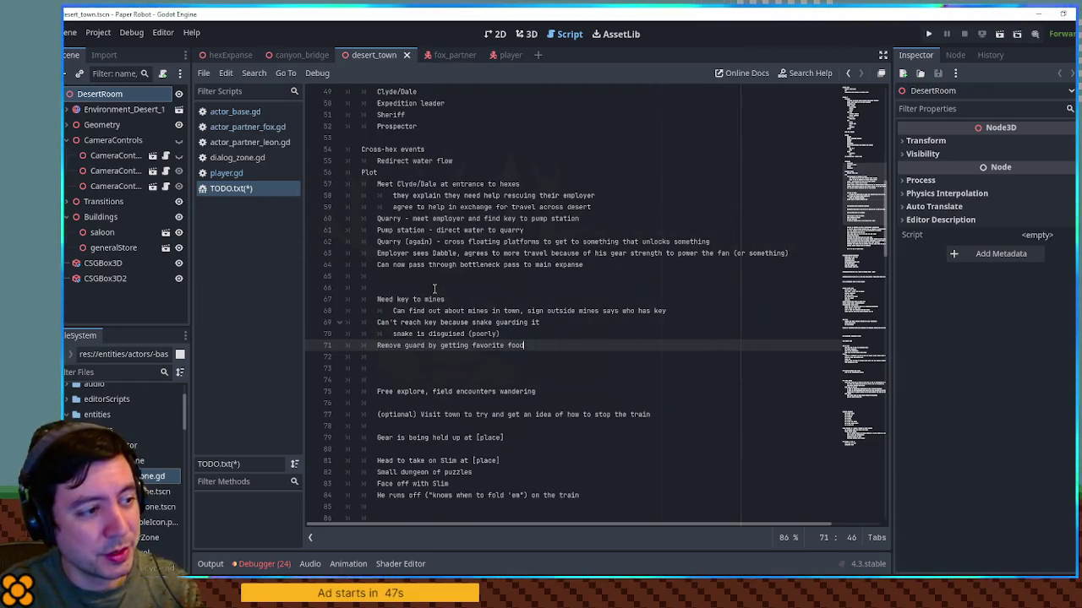
text(hich )
text(is purchased at inn)
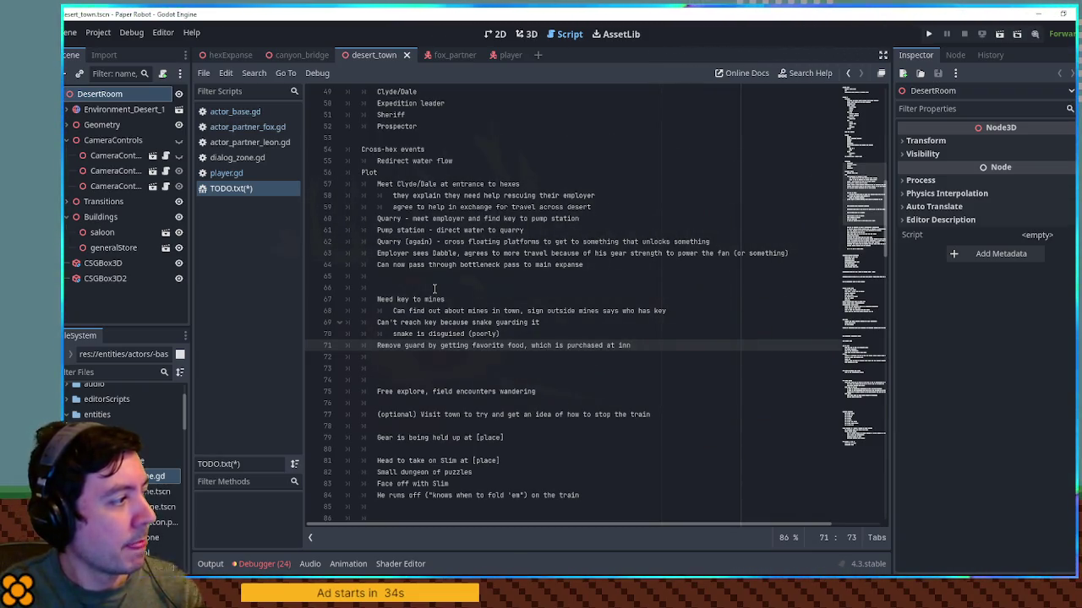
key(BackSpace)
key(BackSpace)
key(BackSpace)
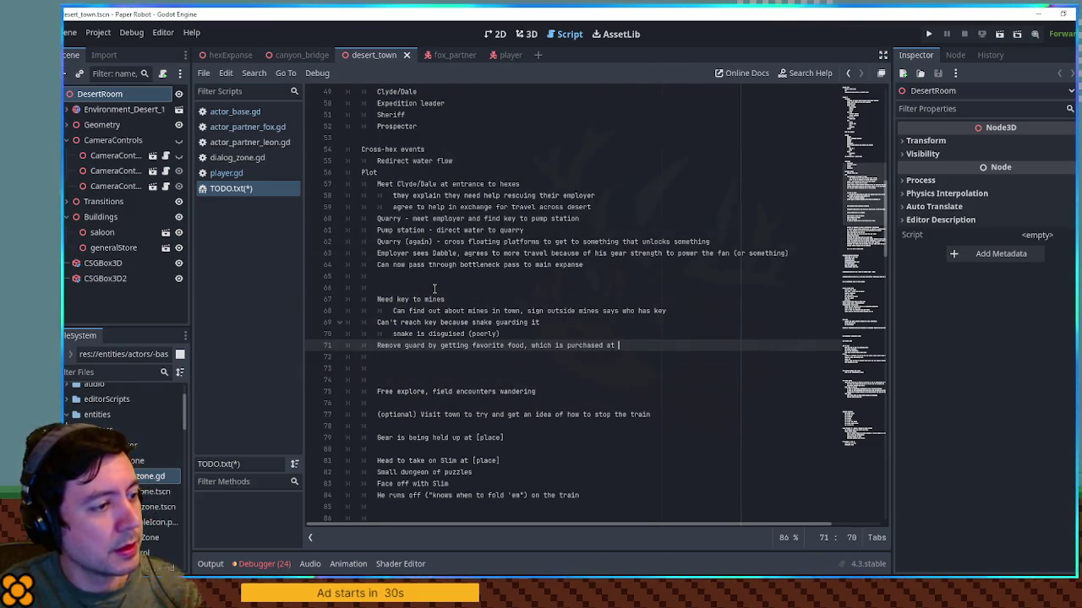
key(ctrl+BackSpace)
key(ctrl+BackSpace)
text(cooked at diner)
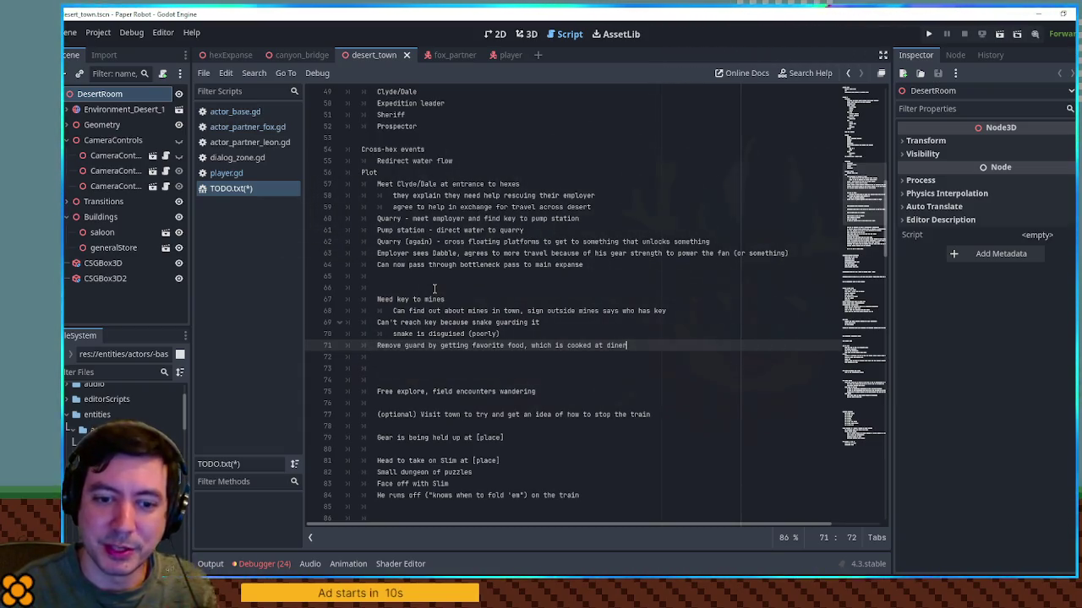
key(ctrl+BackSpace)
key(ctrl+BackSpace)
key(ctrl+BackSpace)
key(ctrl+BackSpace)
key(ctrl+BackSpace)
text(know)
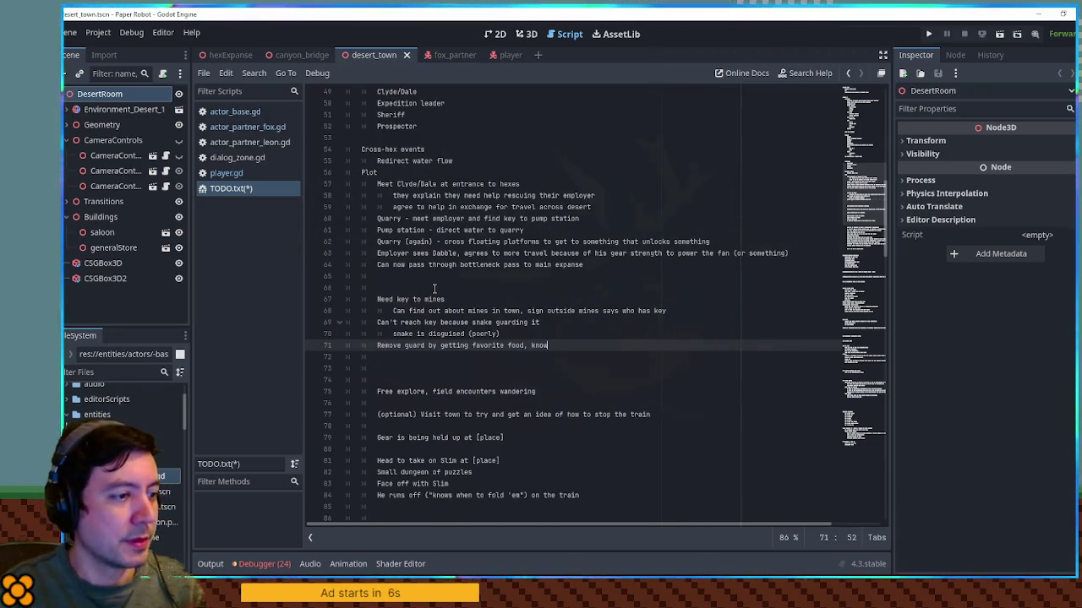
text(ledge gated by NPC conversation)
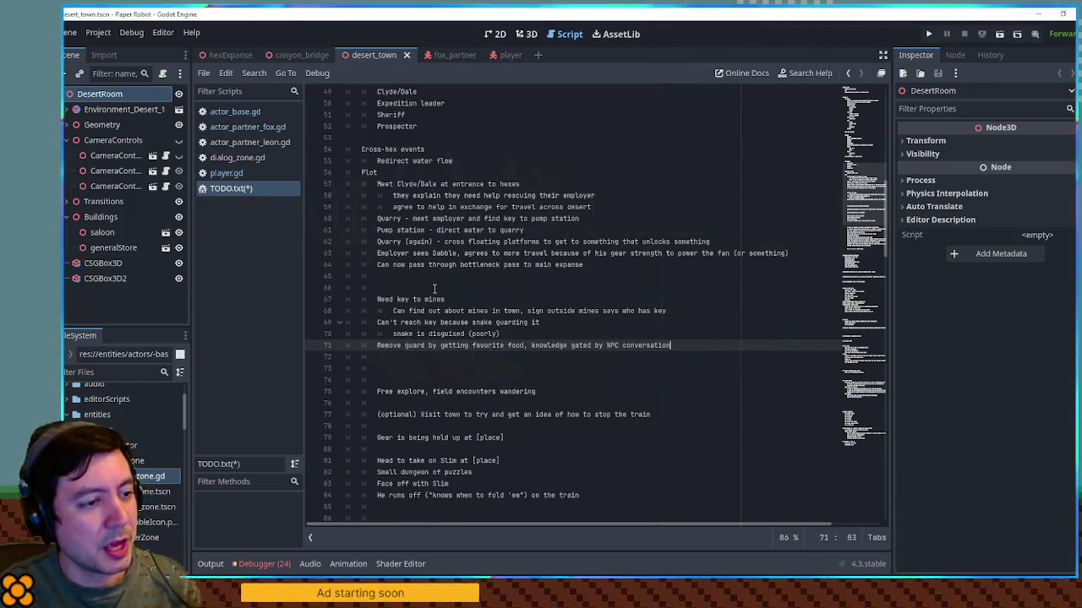
key(Return)
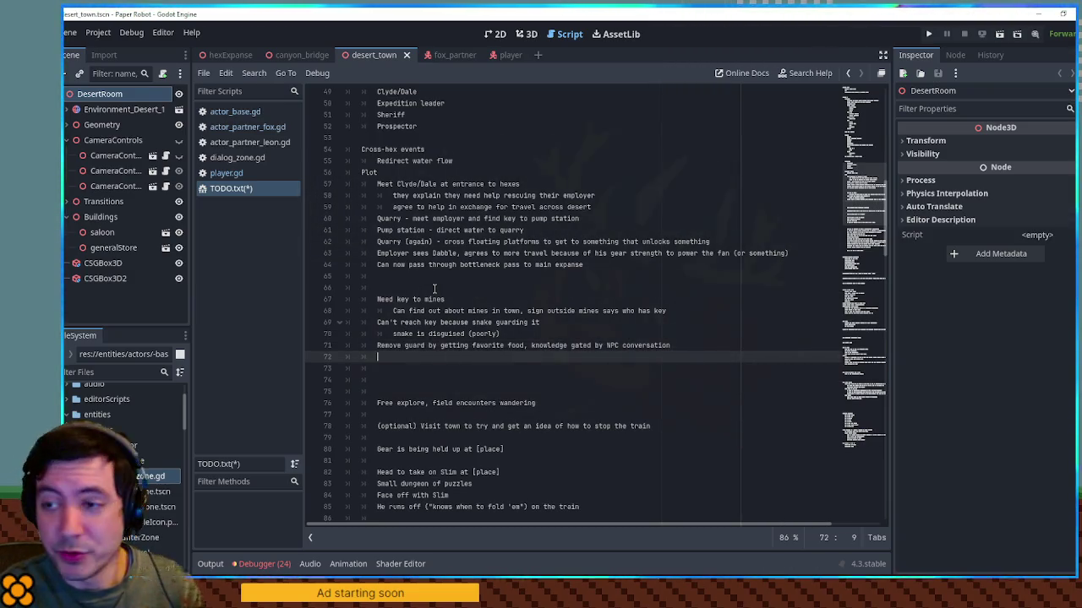
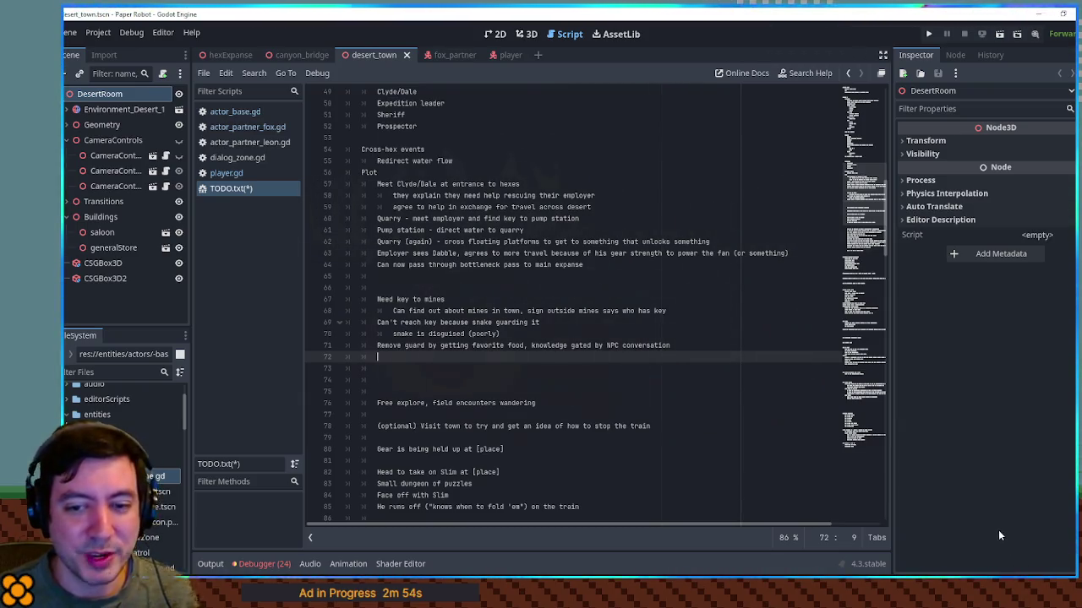
Step: Run the Godot project, add 'Get key, unlock mines' to TODO.txt, and return to Krita
key(F5)
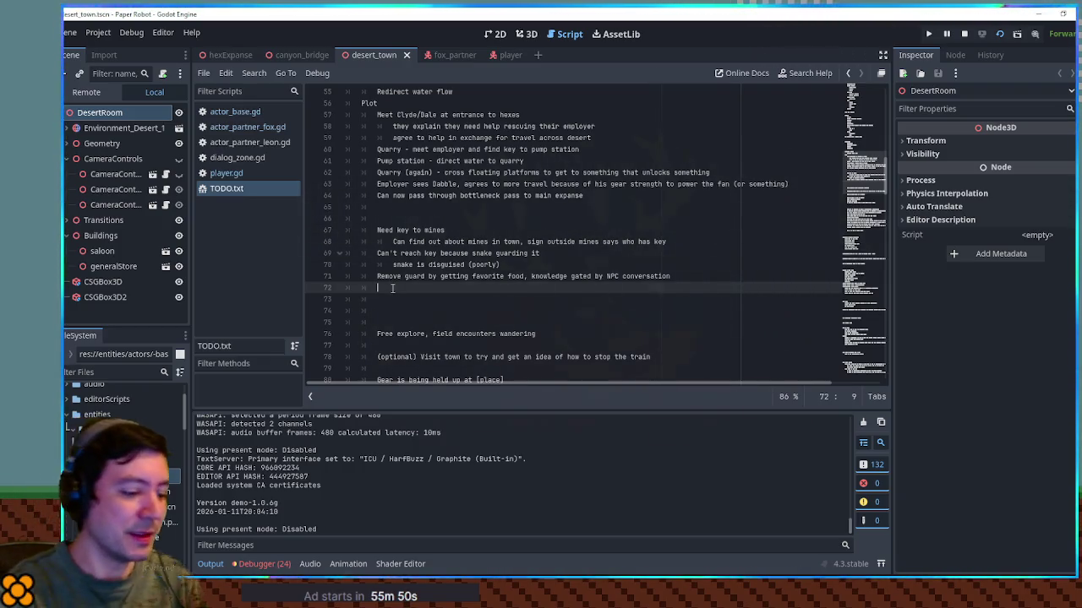
text(Get key, unlock mines)
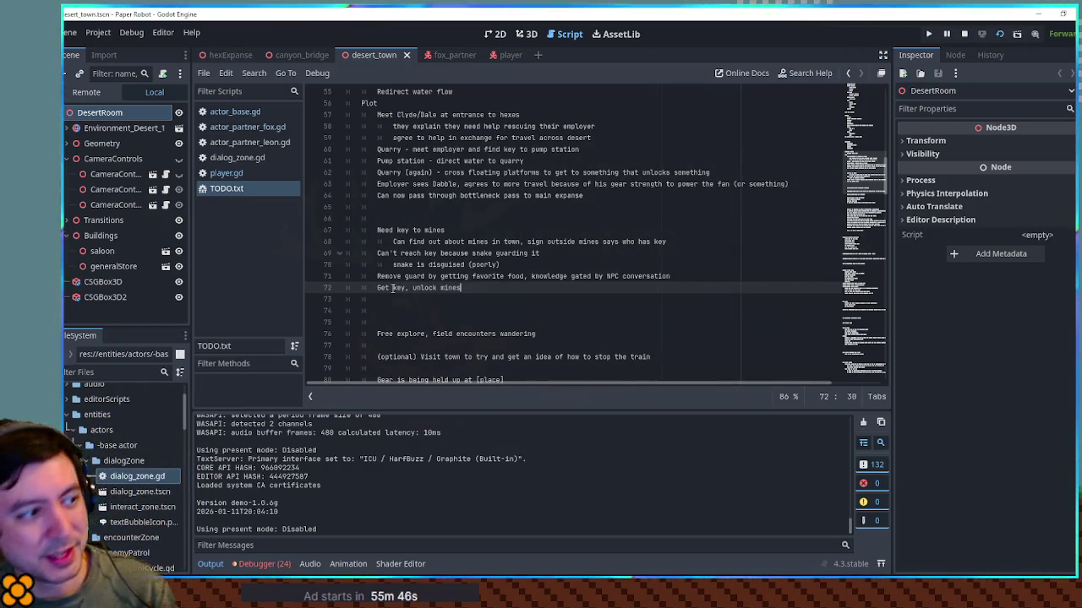
key(alt+Tab)
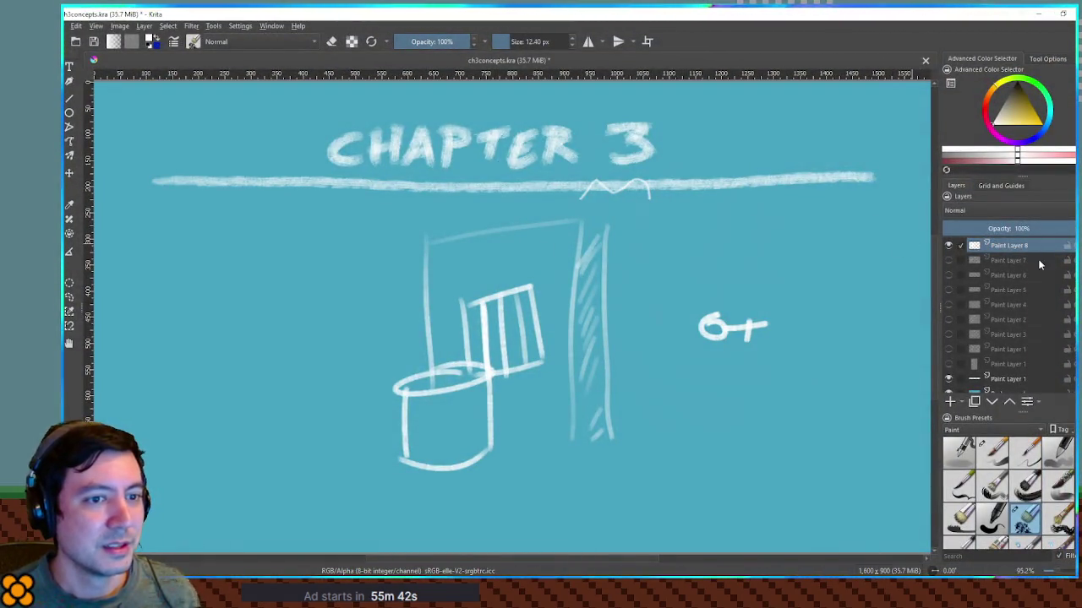
Step: Add a new top layer, hide Paint Layer 8, and show only Paint Layer 6's map sketch
click(949, 401)
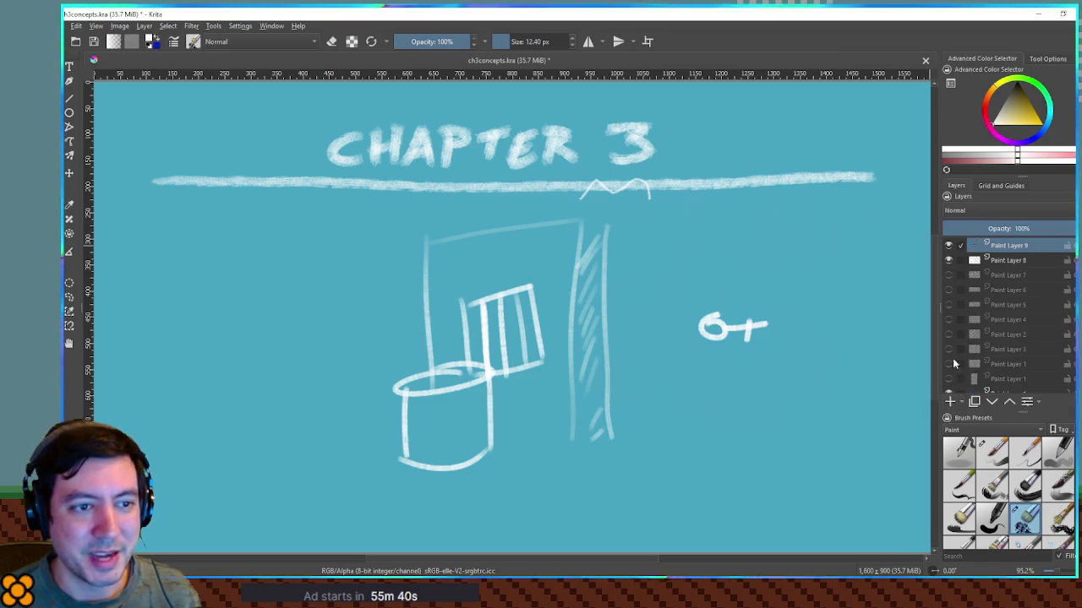
click(948, 260)
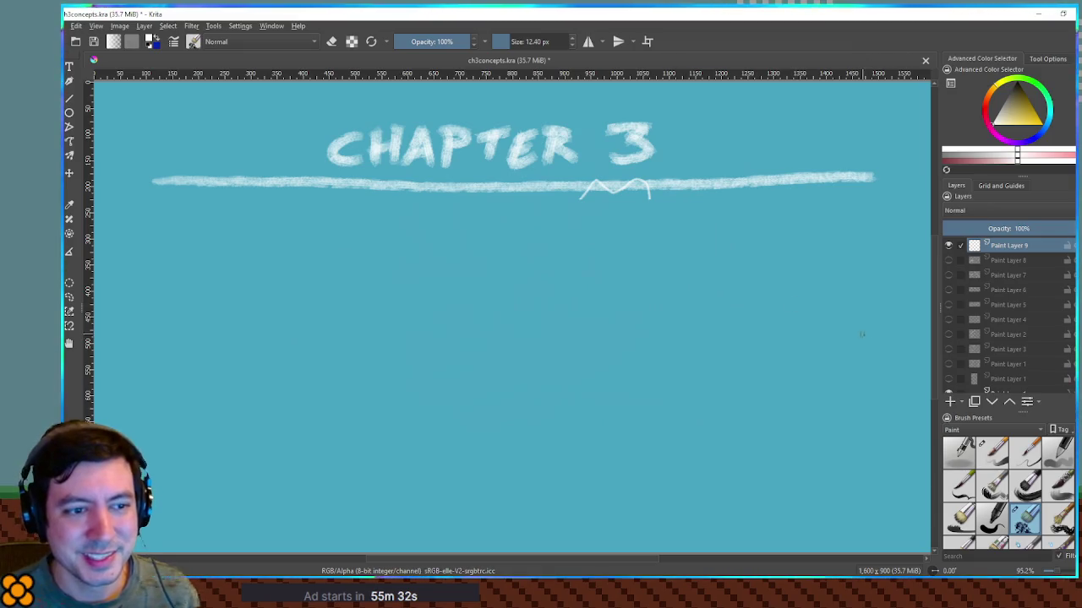
click(949, 276)
click(948, 276)
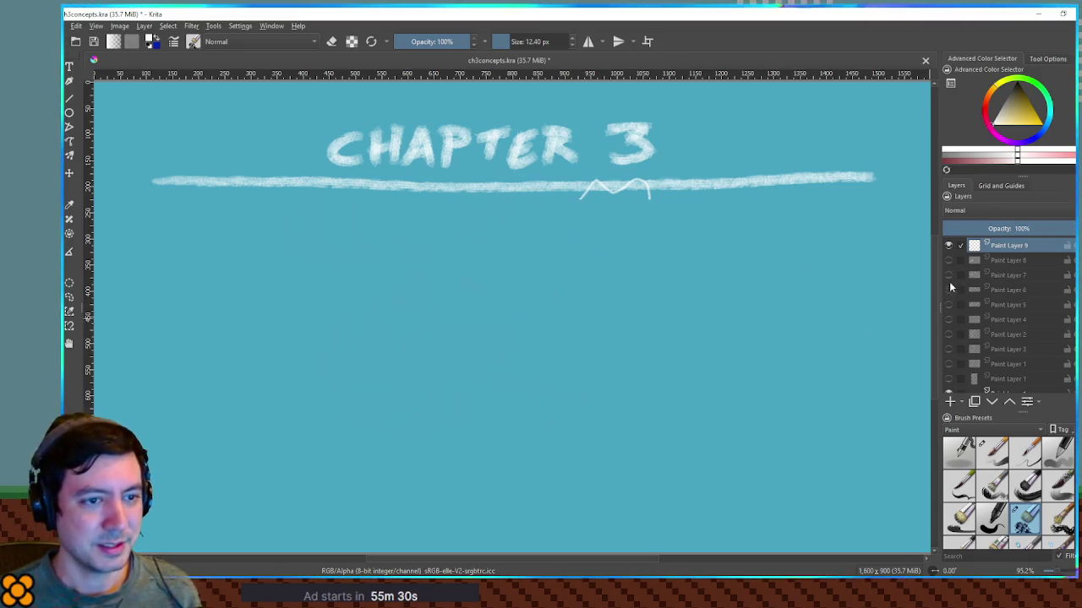
click(948, 290)
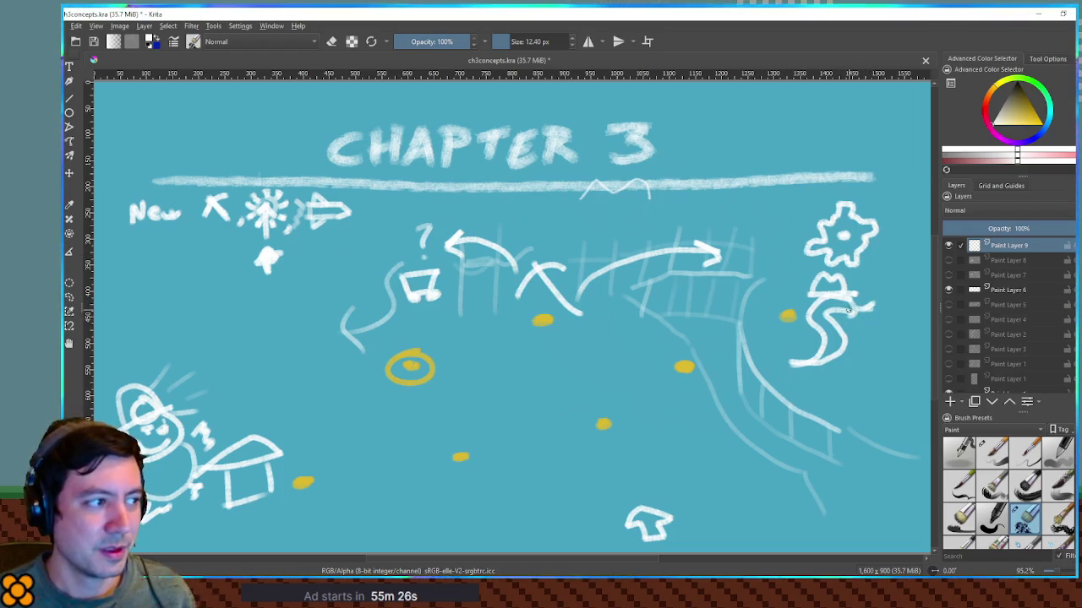
key(ctrl+shift+z)
key(ctrl+z)
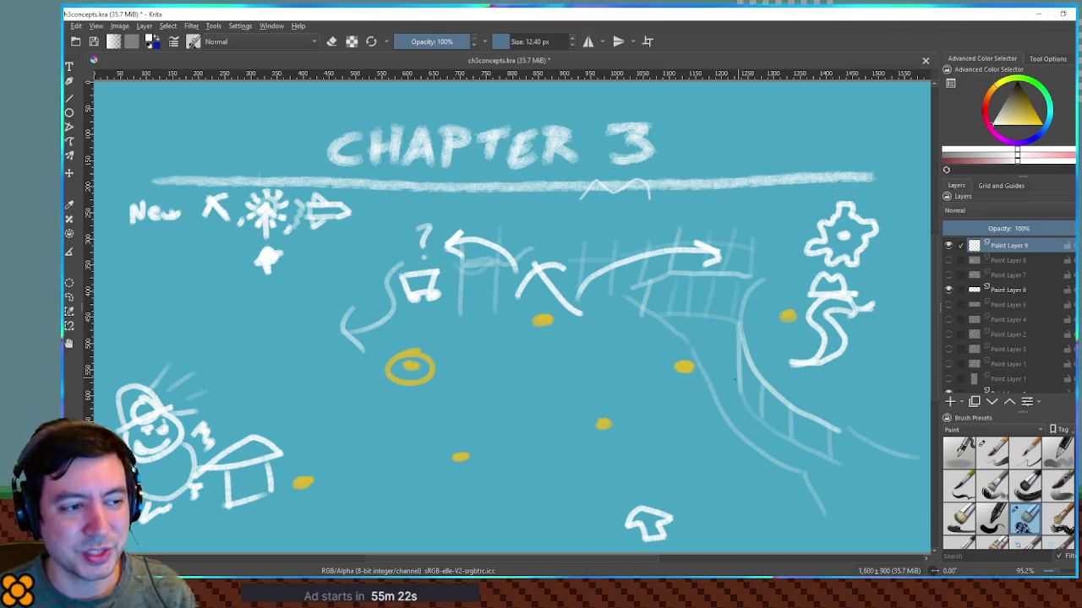
drag(671, 294, 926, 483)
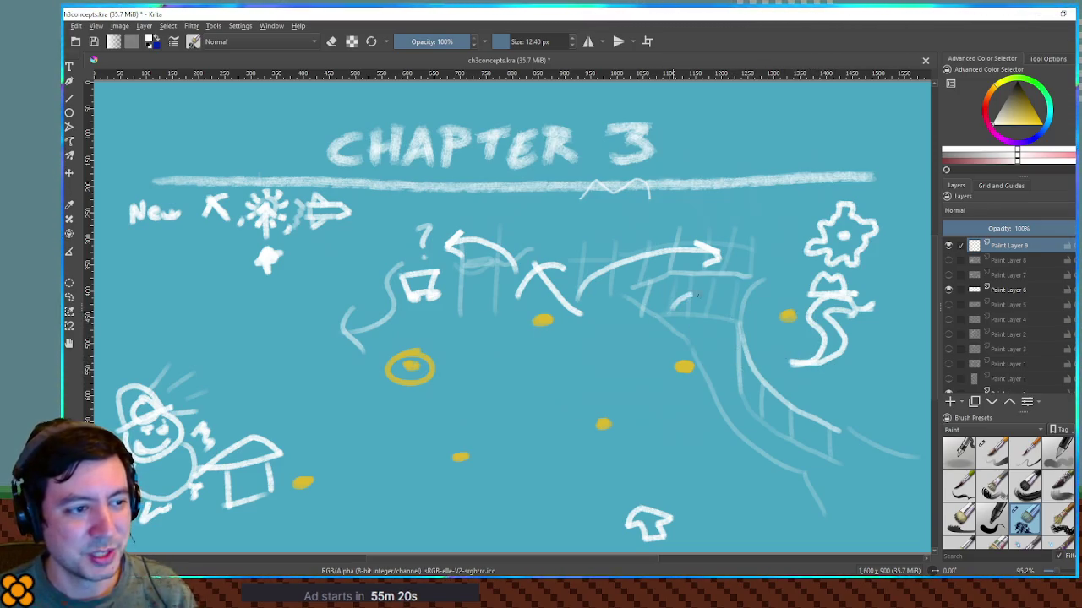
key(ctrl+z)
drag(716, 326, 900, 489)
key(ctrl+z)
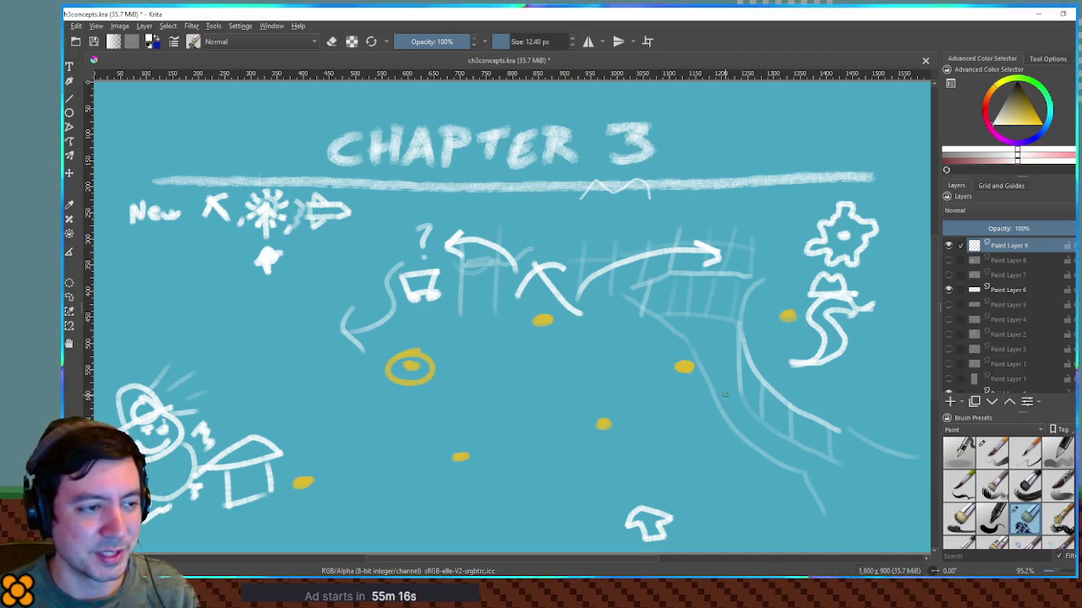
drag(714, 314, 900, 459)
key(ctrl+z)
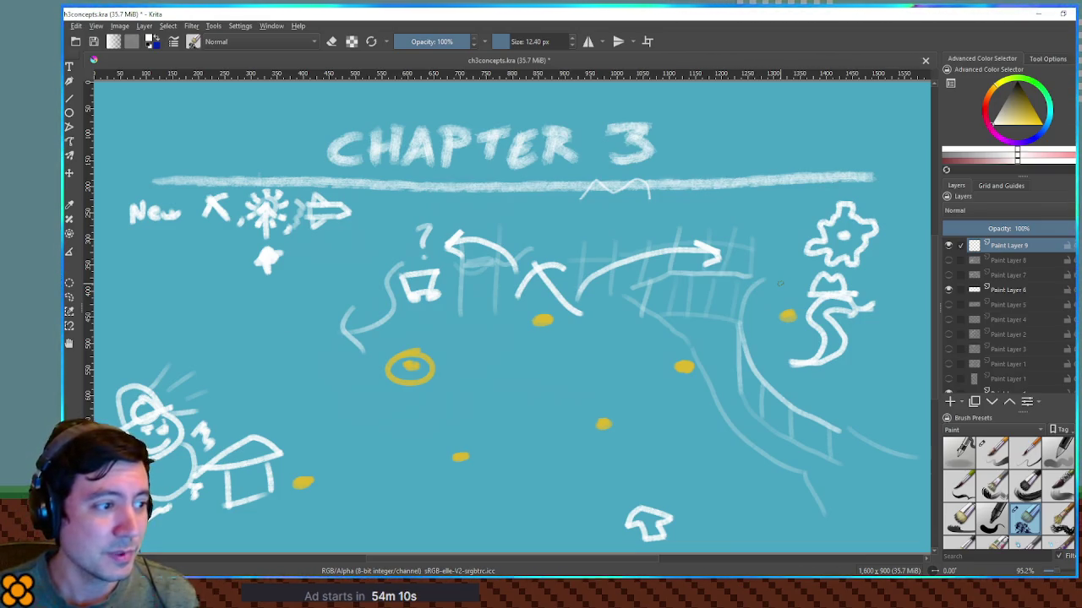
Step: Draw the oasis pool oval with plant marks to its left and above it
mouse_move(297, 347)
mouse_down()
mouse_move(272, 380)
mouse_move(319, 349)
mouse_up()
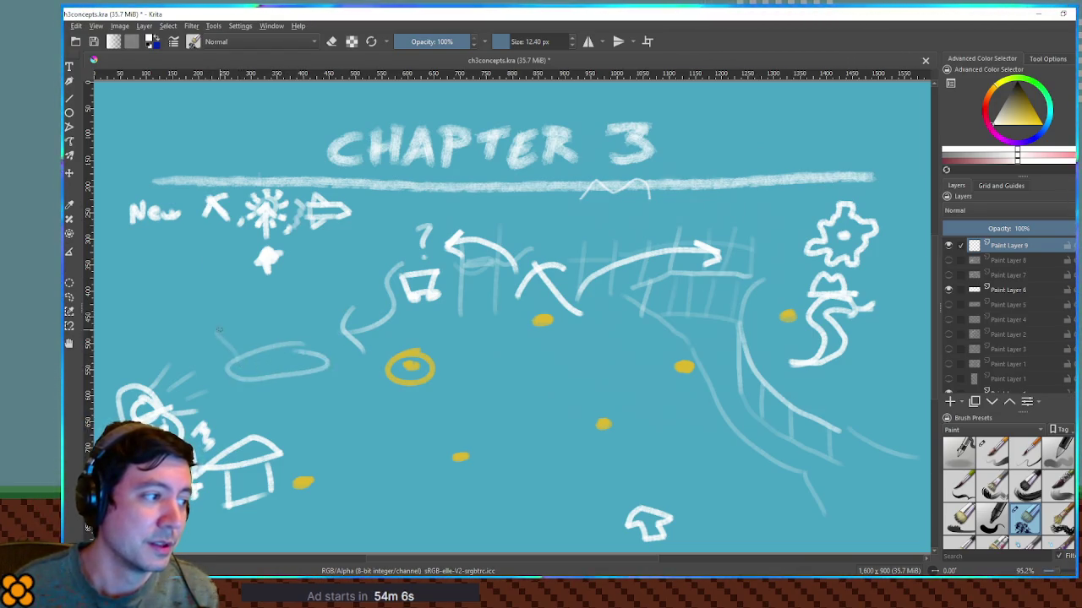
drag(218, 325, 224, 346)
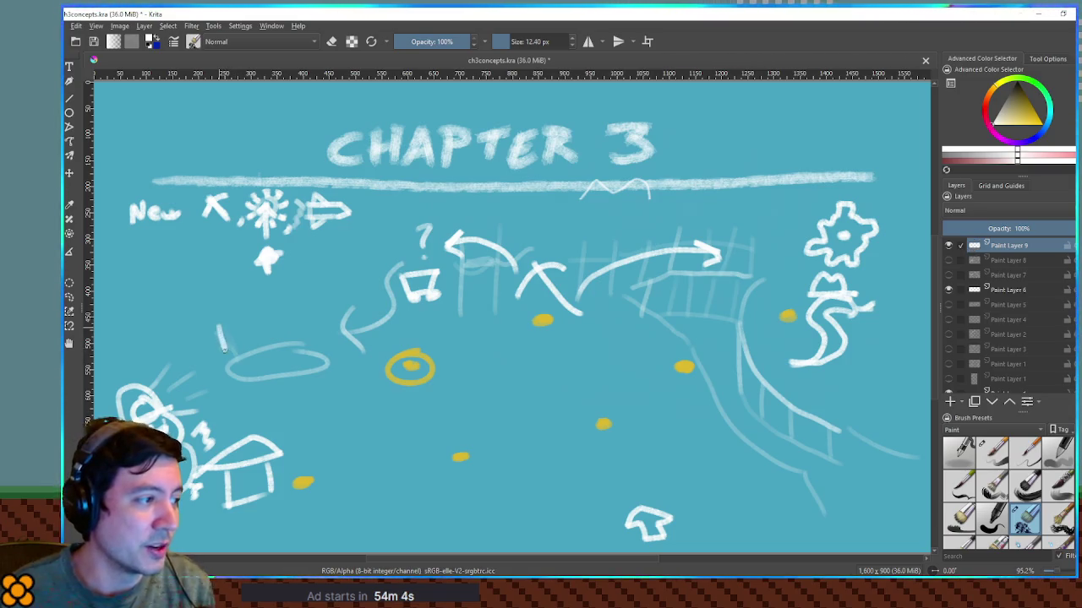
drag(268, 318, 267, 336)
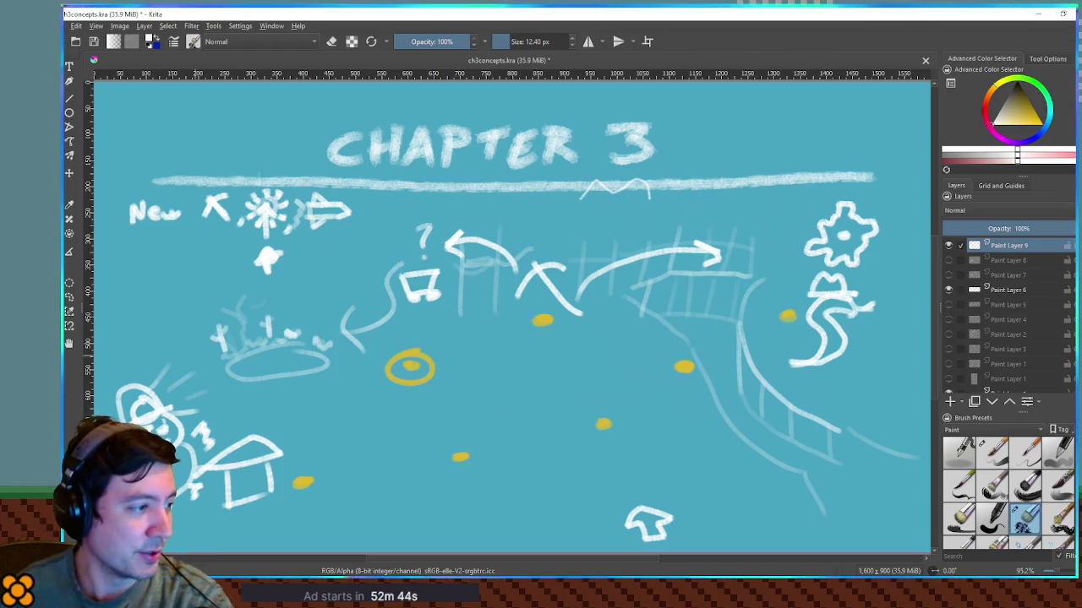
Step: Draw the A-frame's inverted-V legs, three crossbar rungs, and a thickened right leg
mouse_move(495, 367)
mouse_down()
mouse_move(458, 457)
mouse_move(504, 454)
mouse_up()
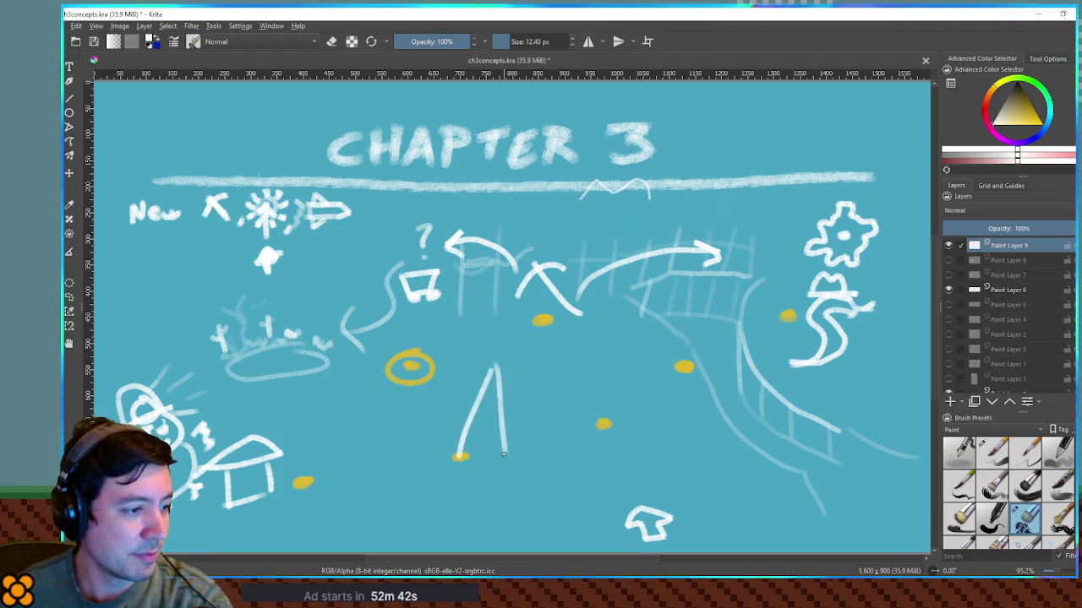
drag(471, 391, 507, 396)
mouse_move(465, 409)
mouse_down()
mouse_move(497, 406)
mouse_move(490, 428)
mouse_up()
drag(464, 438, 486, 435)
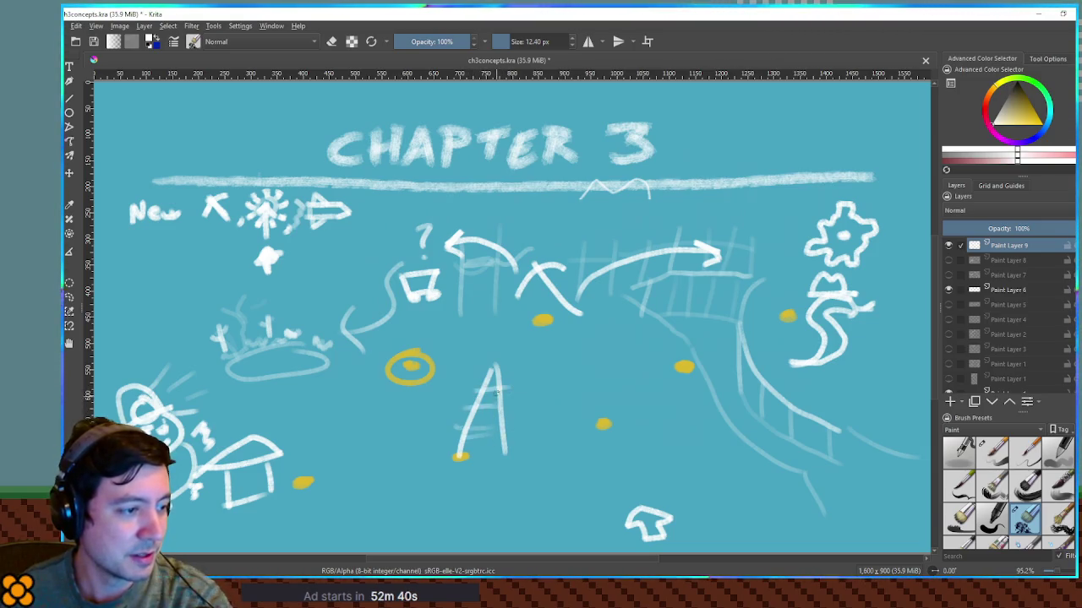
drag(487, 397, 483, 457)
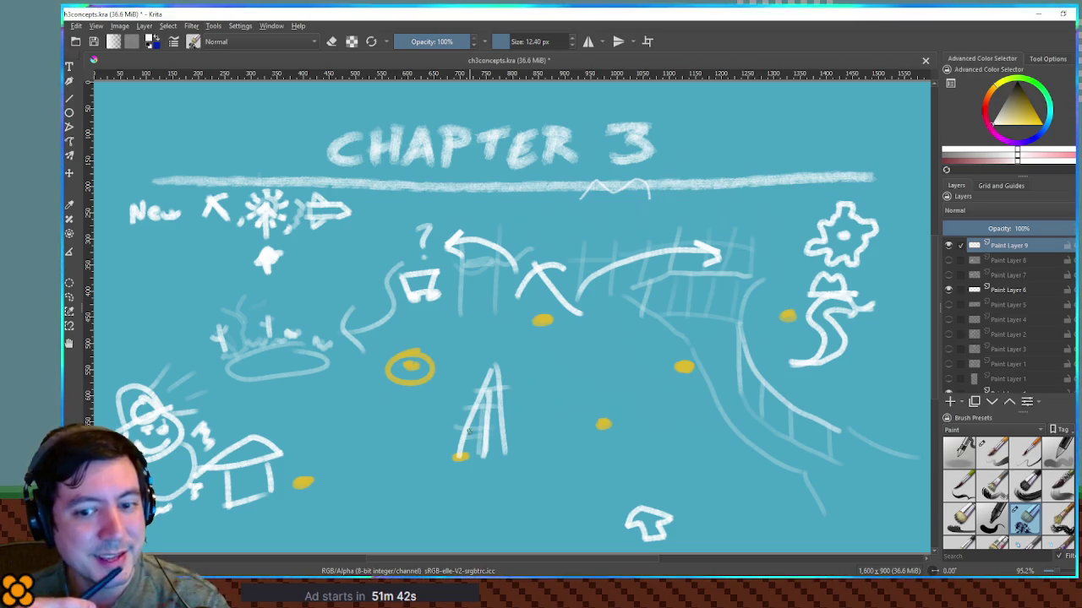
drag(770, 323, 879, 382)
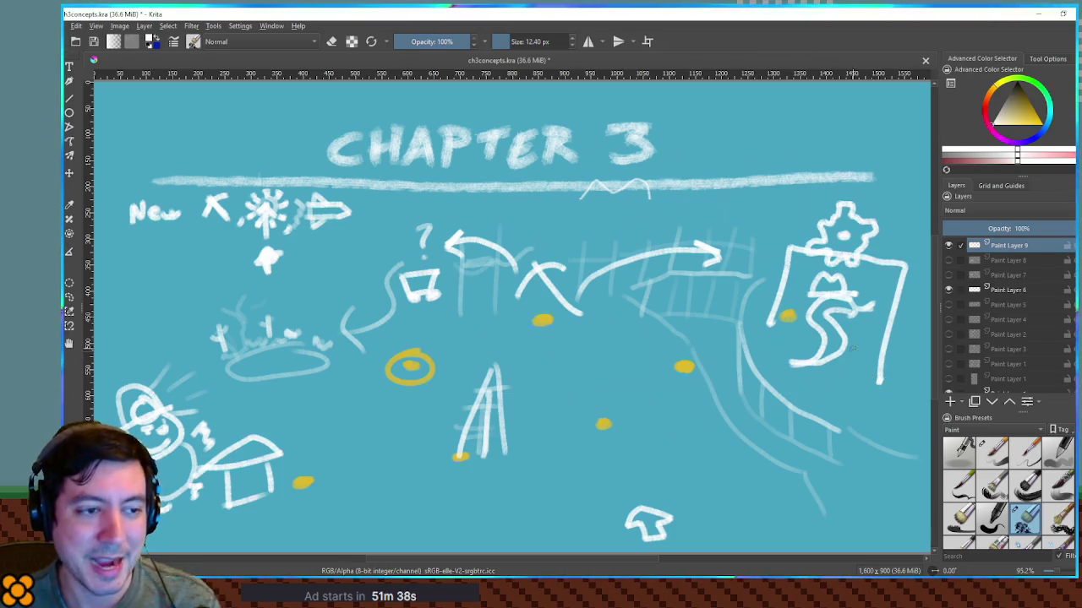
key(ctrl+z)
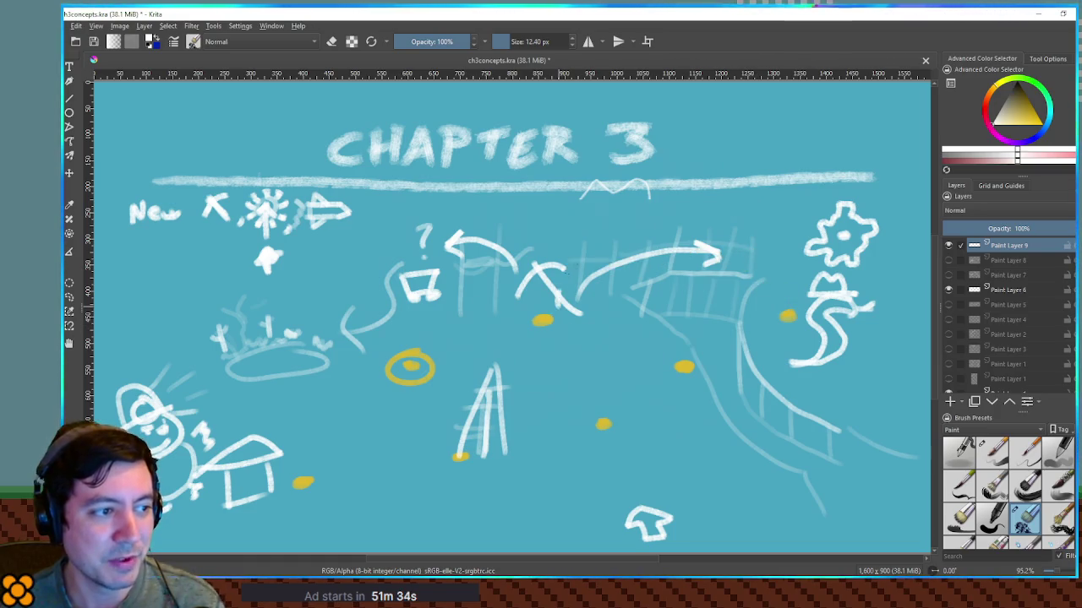
drag(568, 288, 752, 254)
key(ctrl+z)
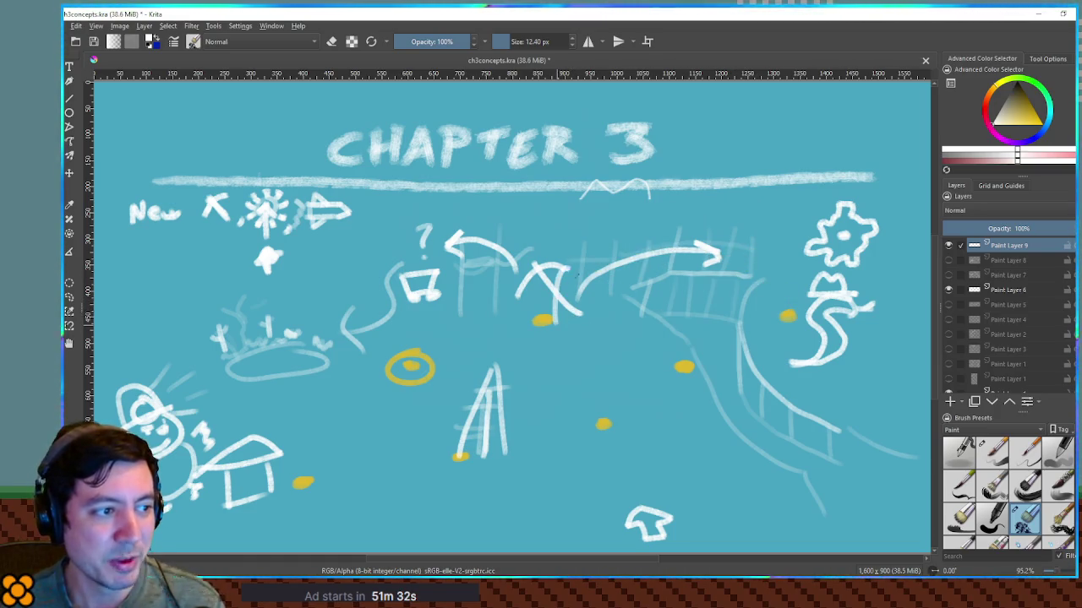
drag(741, 252, 786, 314)
key(ctrl+z)
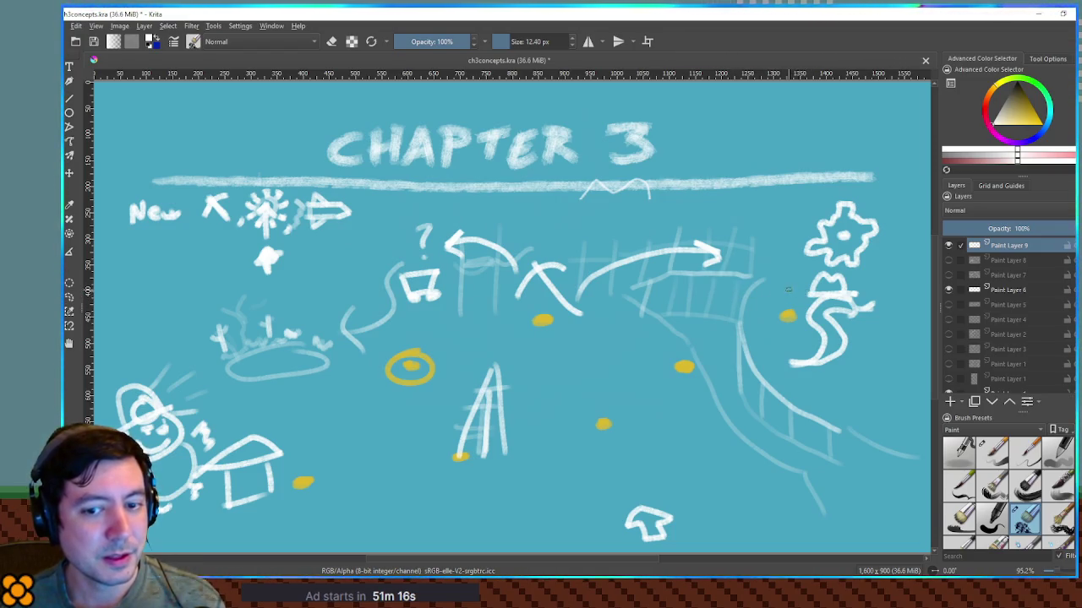
drag(768, 304, 799, 369)
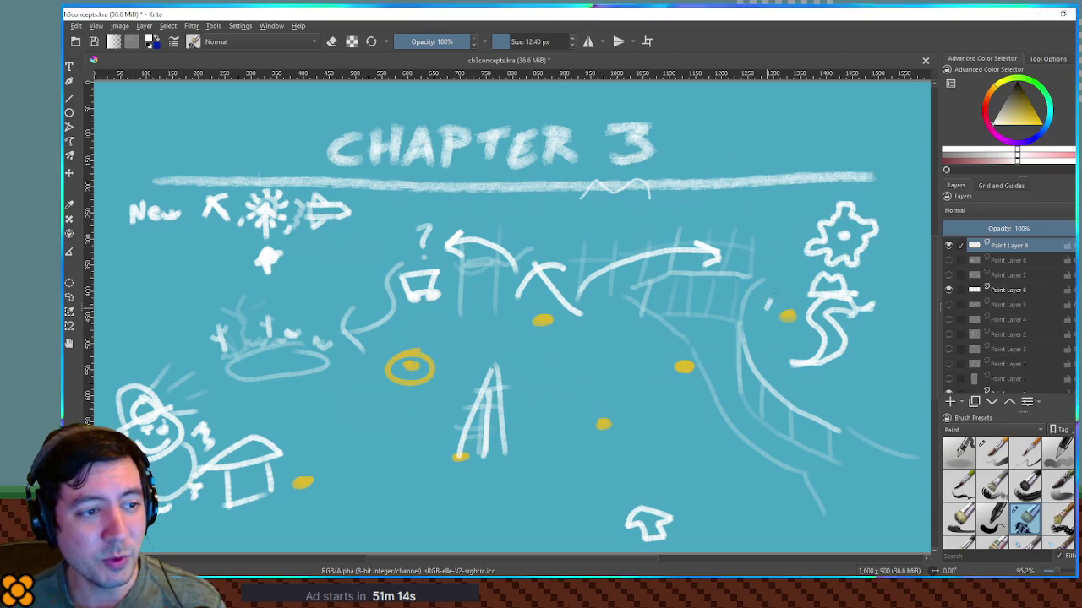
key(ctrl+z)
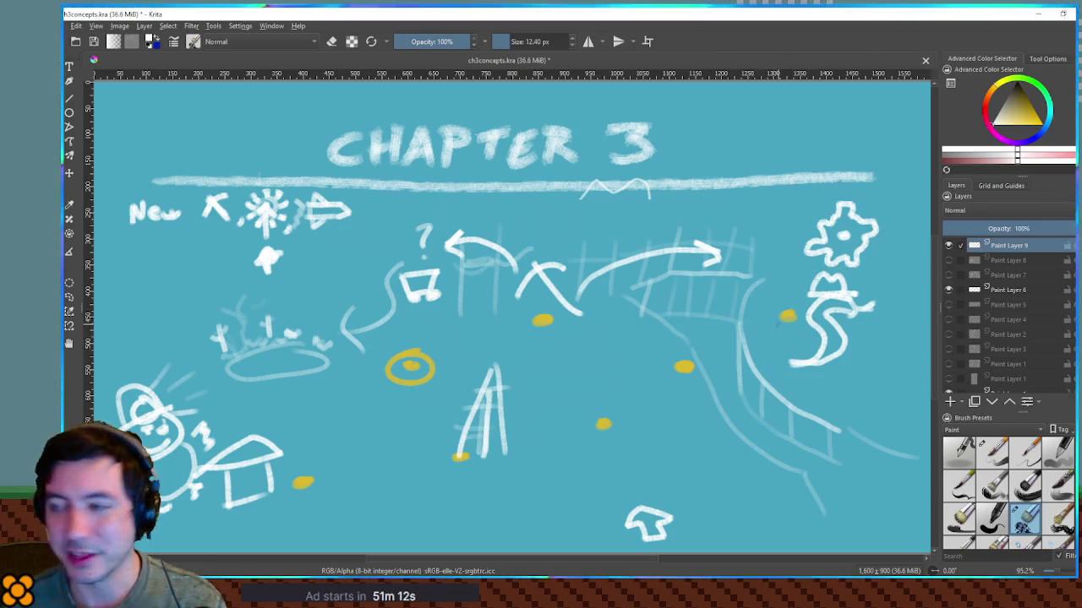
mouse_move(776, 342)
mouse_down()
mouse_move(779, 290)
mouse_move(786, 363)
mouse_up()
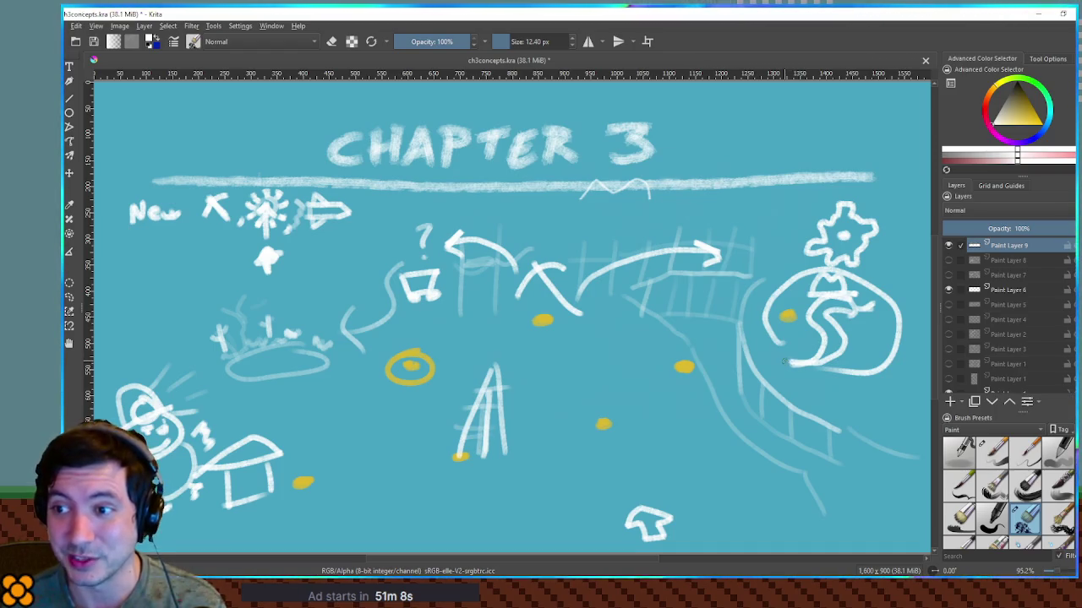
key(ctrl+z)
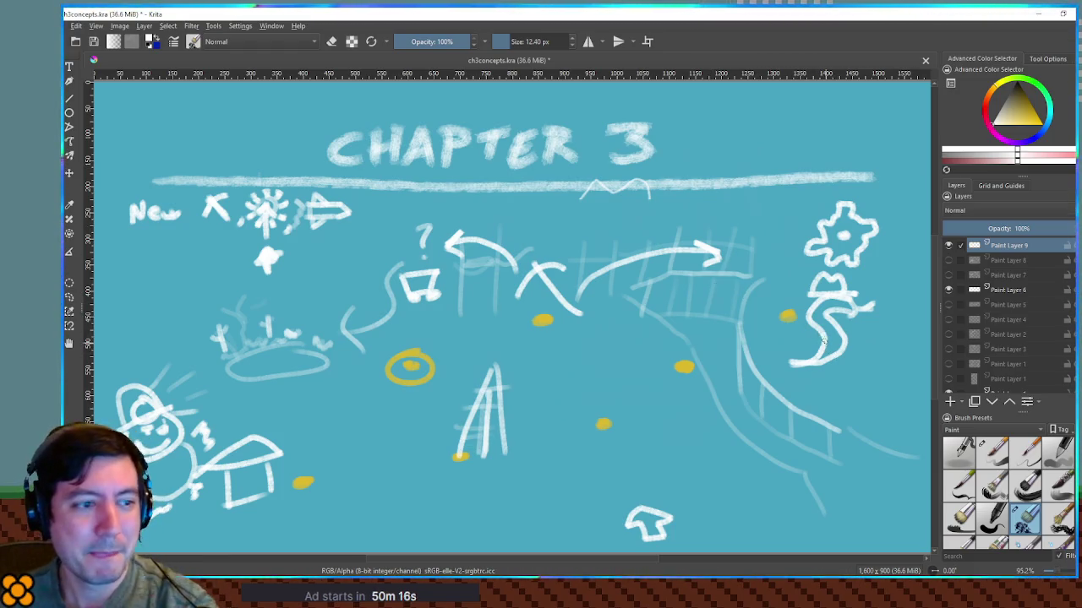
mouse_move(798, 346)
mouse_down()
mouse_move(771, 322)
mouse_move(883, 367)
mouse_move(816, 386)
mouse_up()
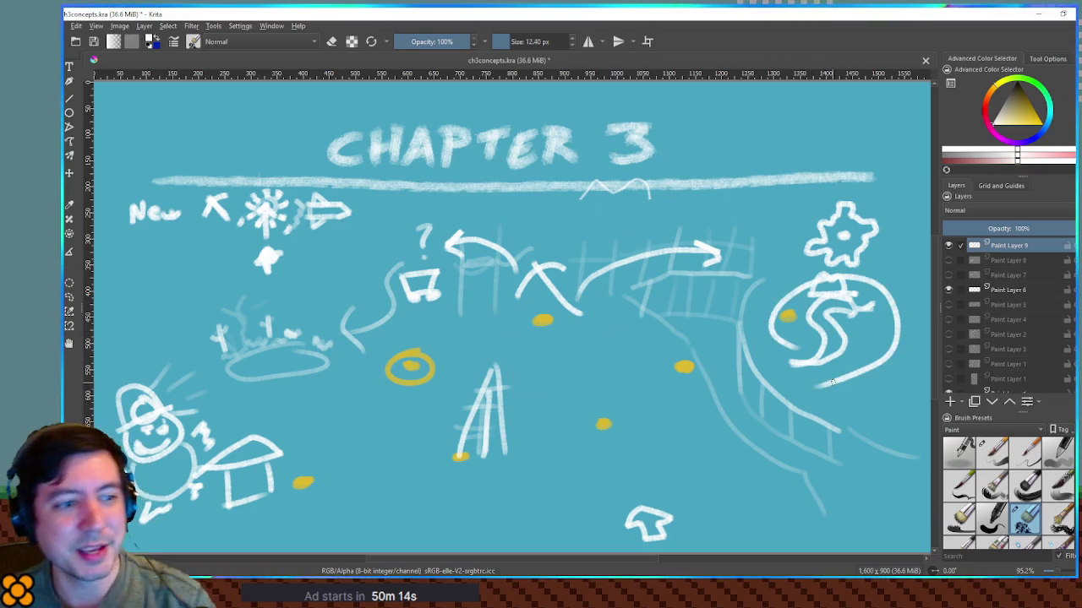
key(ctrl+z)
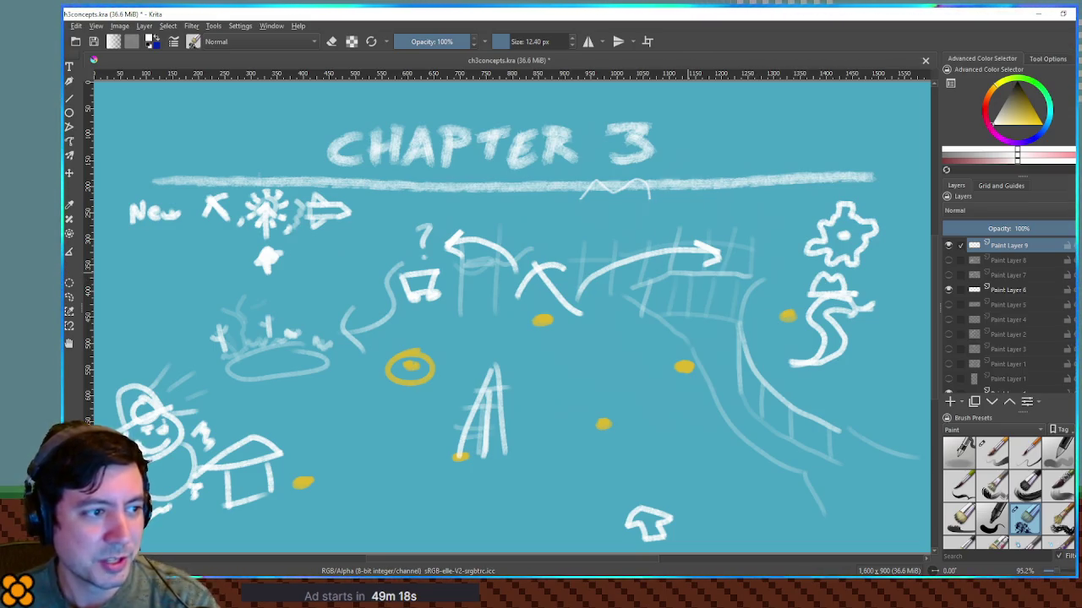
drag(435, 230, 430, 334)
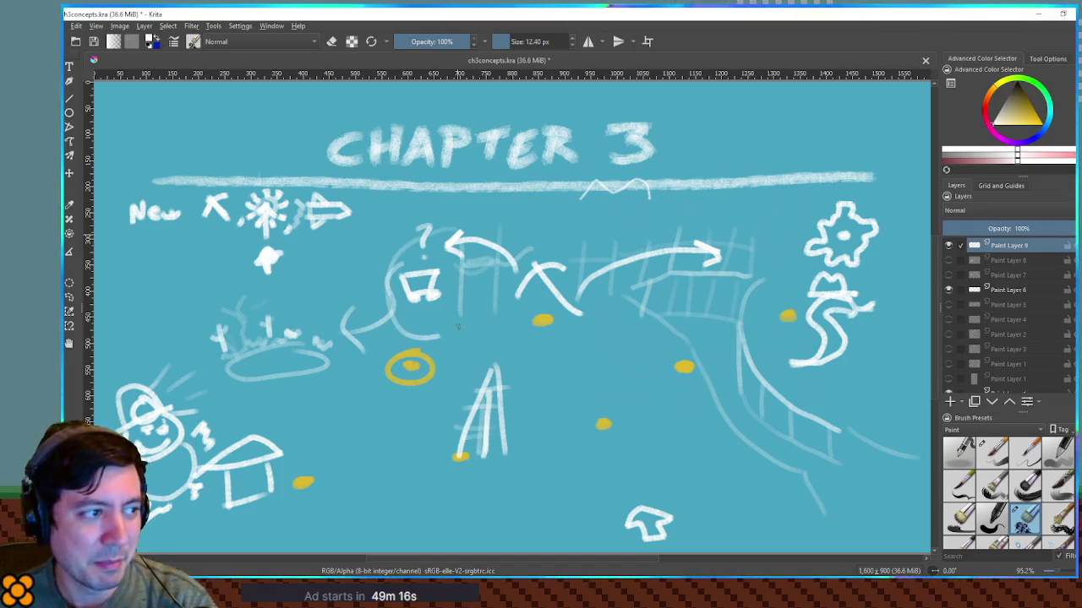
key(ctrl+z)
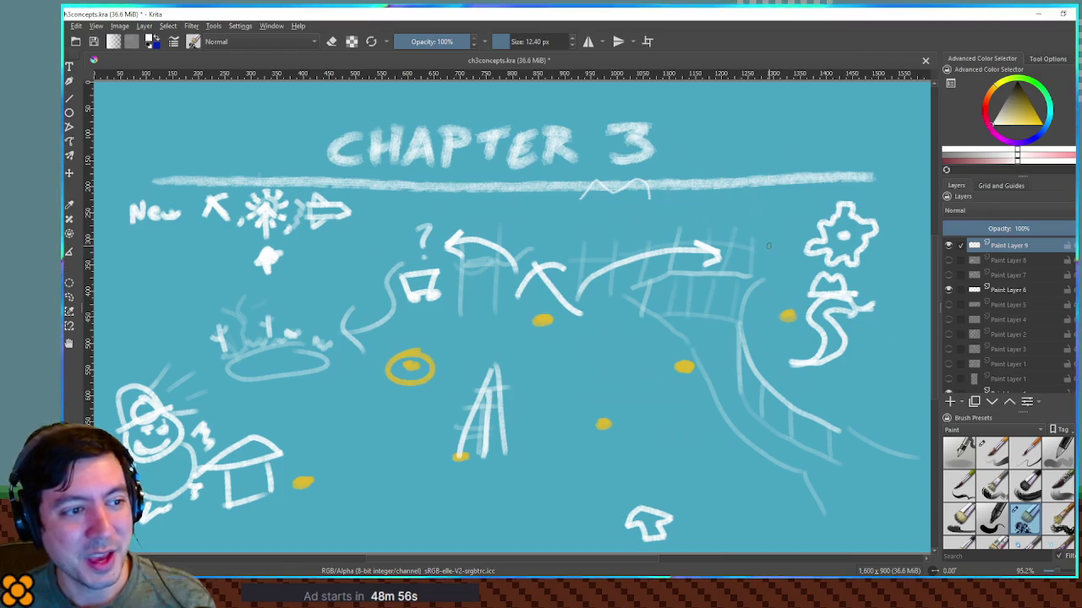
mouse_move(775, 249)
mouse_down()
mouse_move(803, 246)
mouse_move(894, 284)
mouse_move(918, 342)
mouse_move(835, 389)
mouse_up()
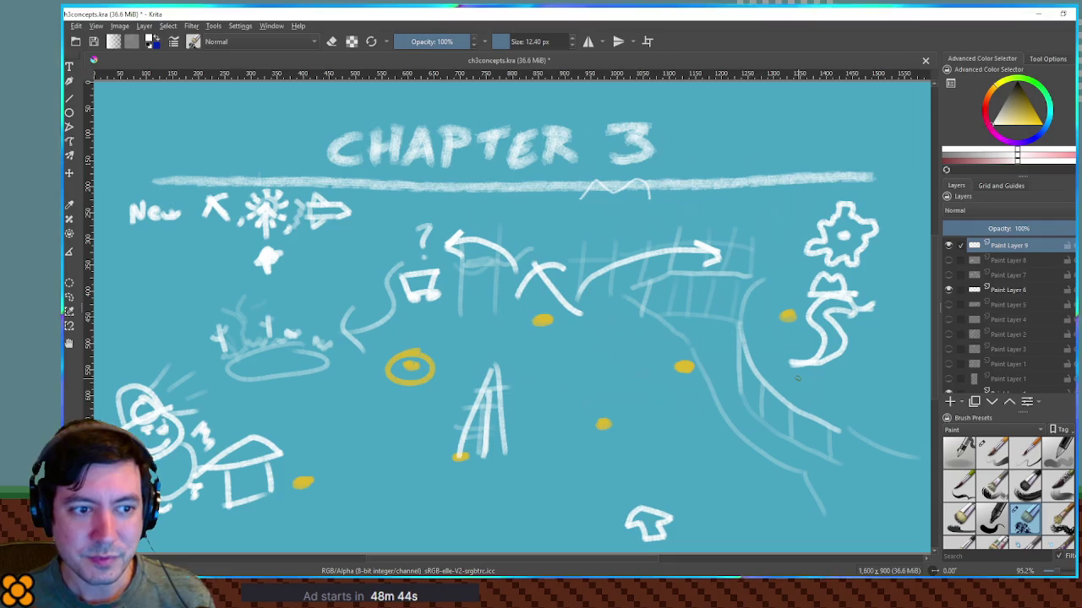
mouse_move(765, 229)
mouse_down()
mouse_move(803, 227)
mouse_move(928, 284)
mouse_up()
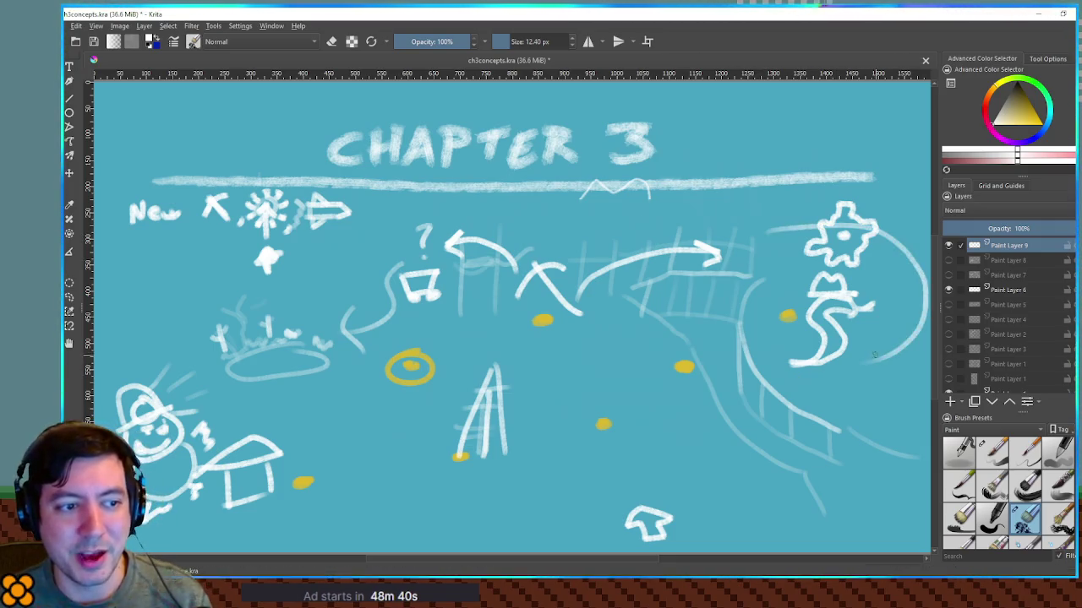
key(ctrl+z)
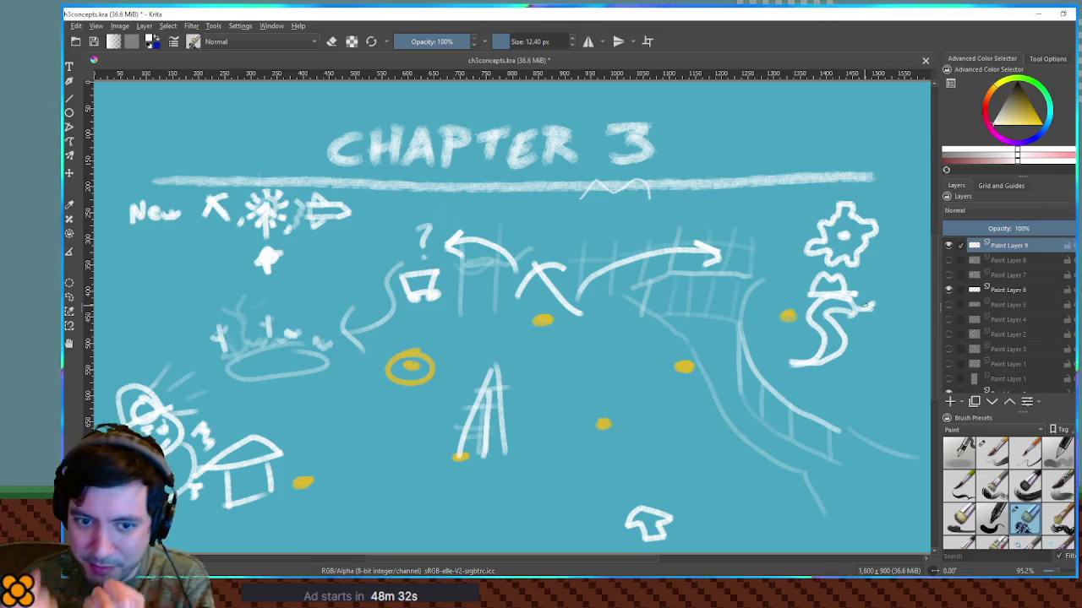
drag(864, 306, 841, 297)
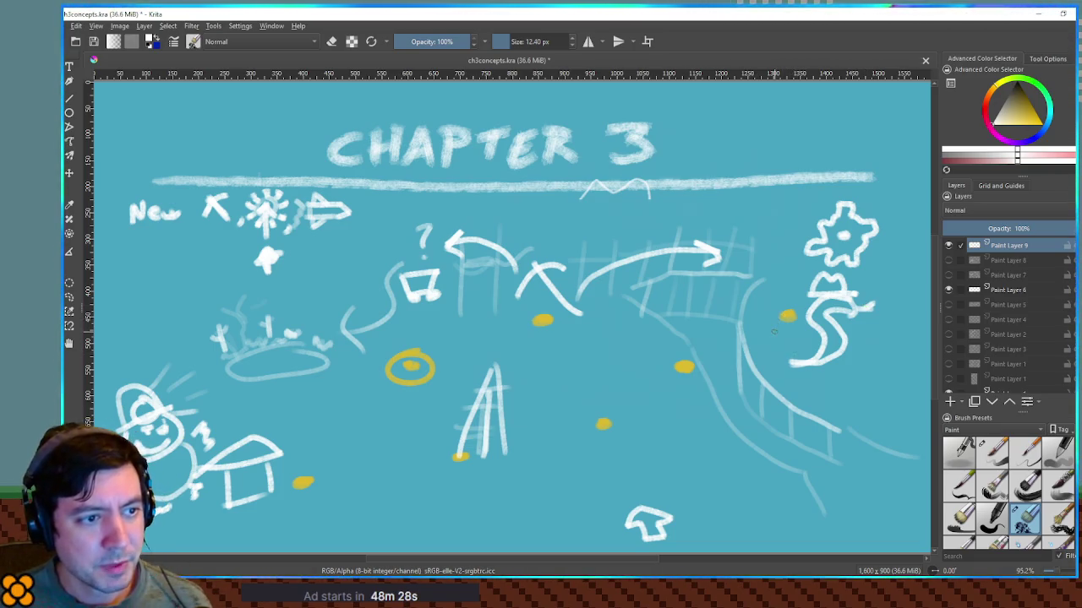
mouse_move(887, 261)
mouse_down()
mouse_move(855, 398)
mouse_move(681, 441)
mouse_move(830, 404)
mouse_move(690, 424)
mouse_up()
key(ctrl+z)
key(ctrl+z)
key(ctrl+z)
drag(751, 407, 849, 309)
key(ctrl+z)
key(ctrl+z)
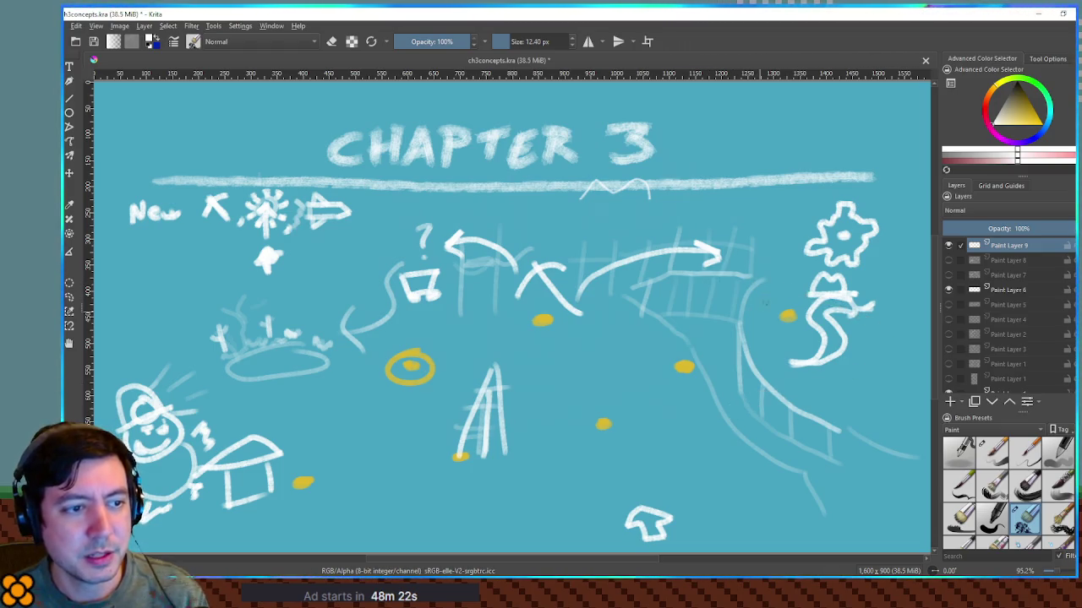
drag(758, 263, 722, 413)
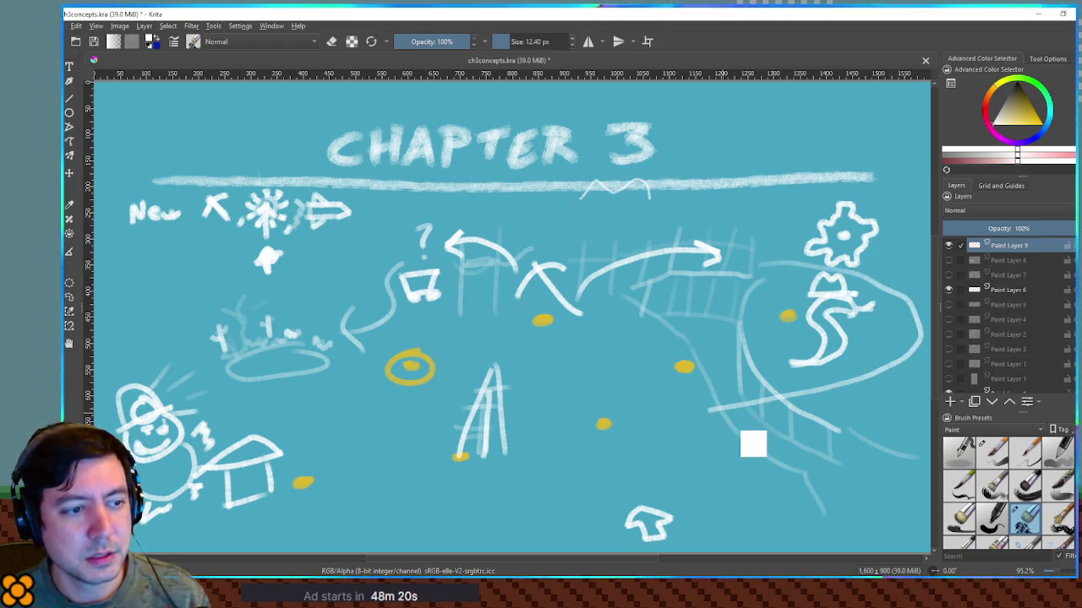
key(ctrl+z)
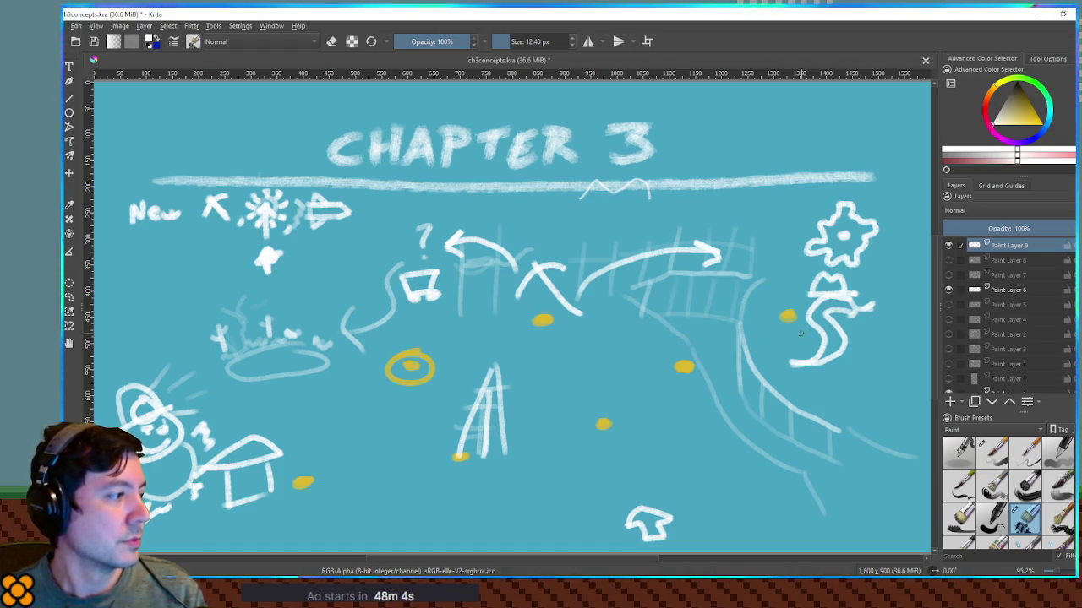
drag(790, 361, 689, 385)
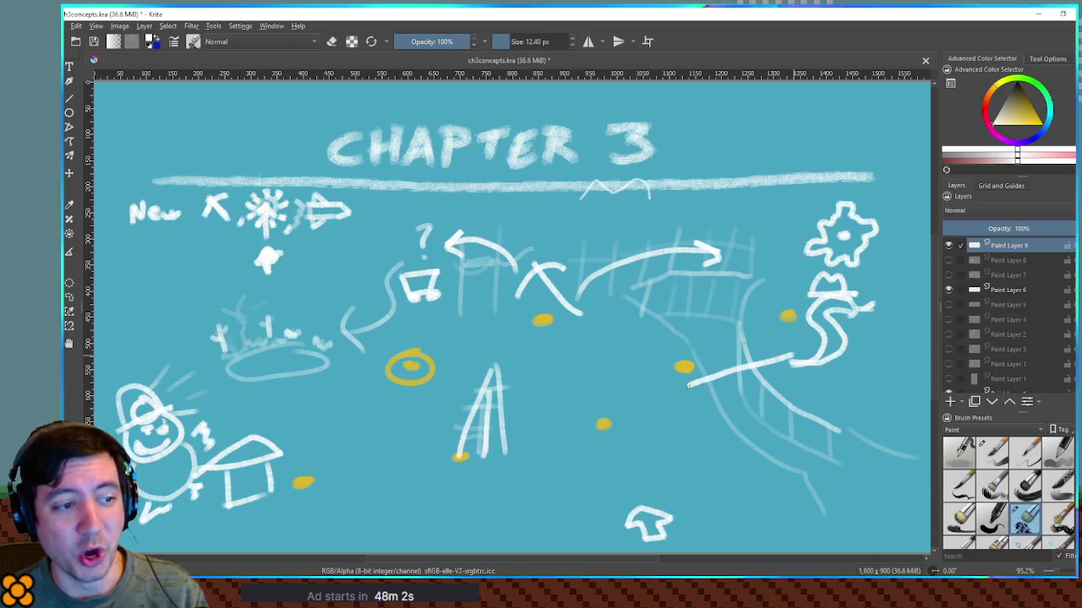
key(ctrl+z)
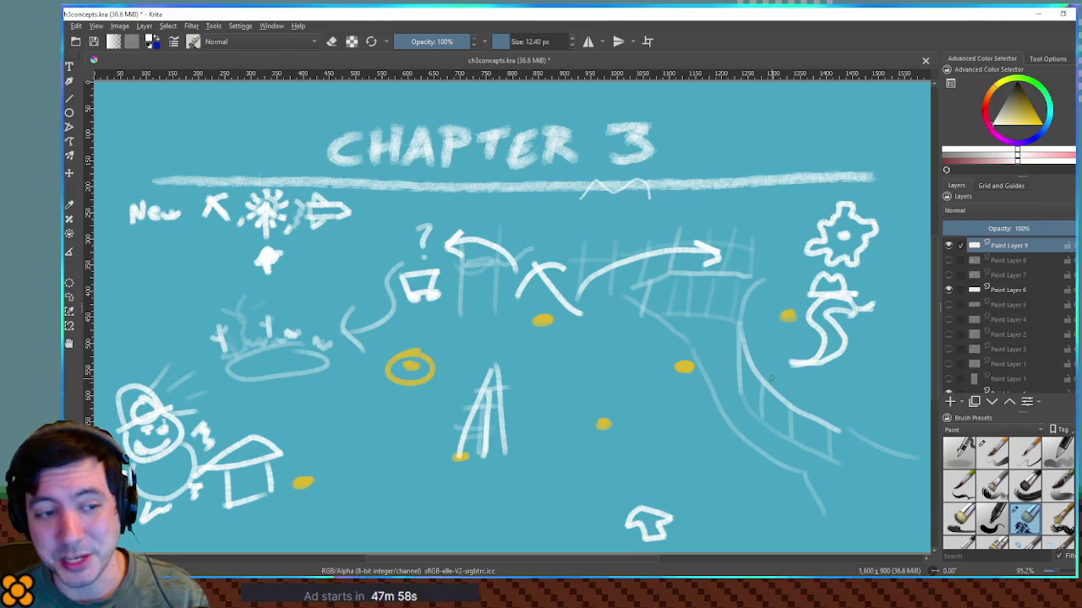
drag(813, 379, 632, 428)
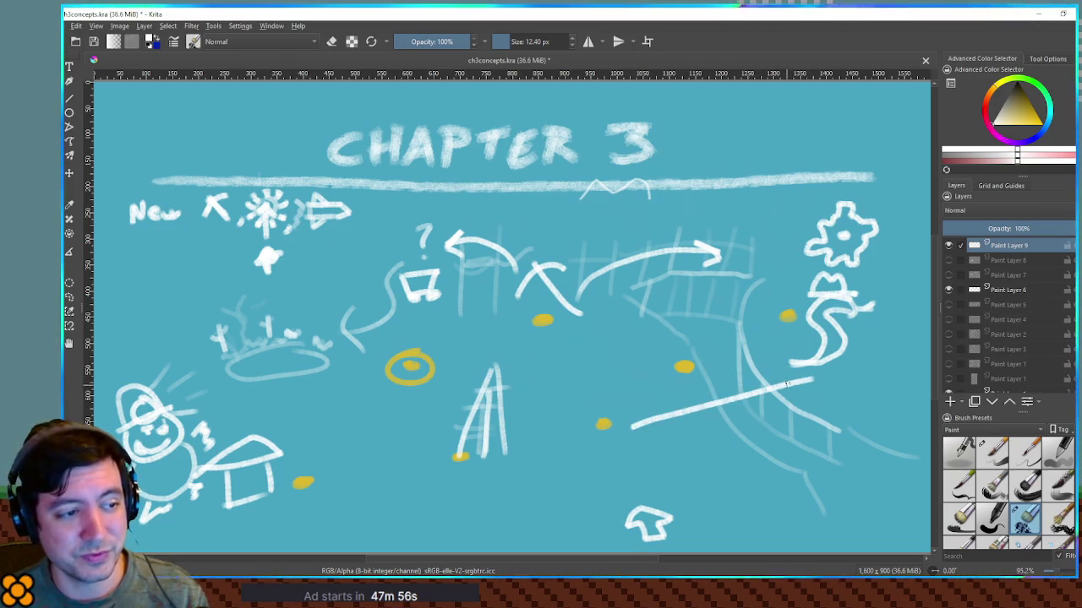
drag(793, 365, 633, 419)
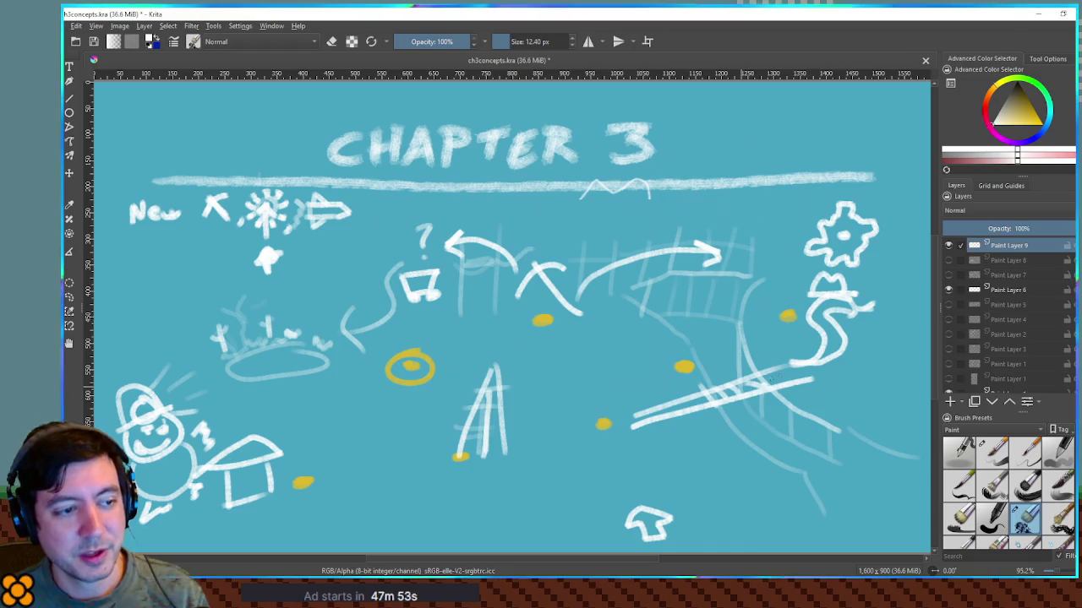
key(ctrl+z)
key(ctrl+z)
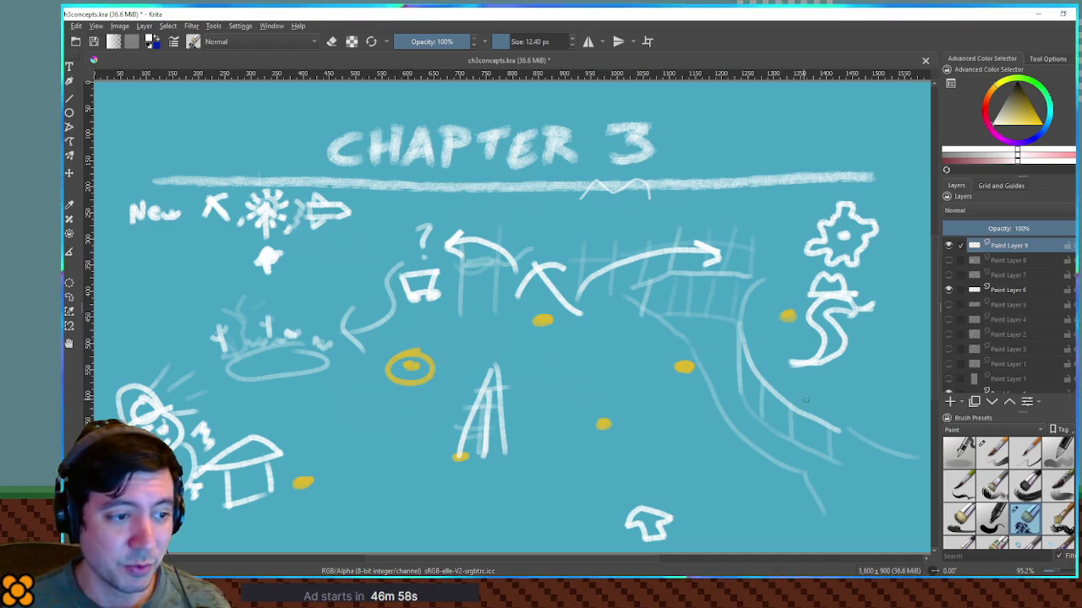
drag(803, 397, 566, 456)
key(ctrl+z)
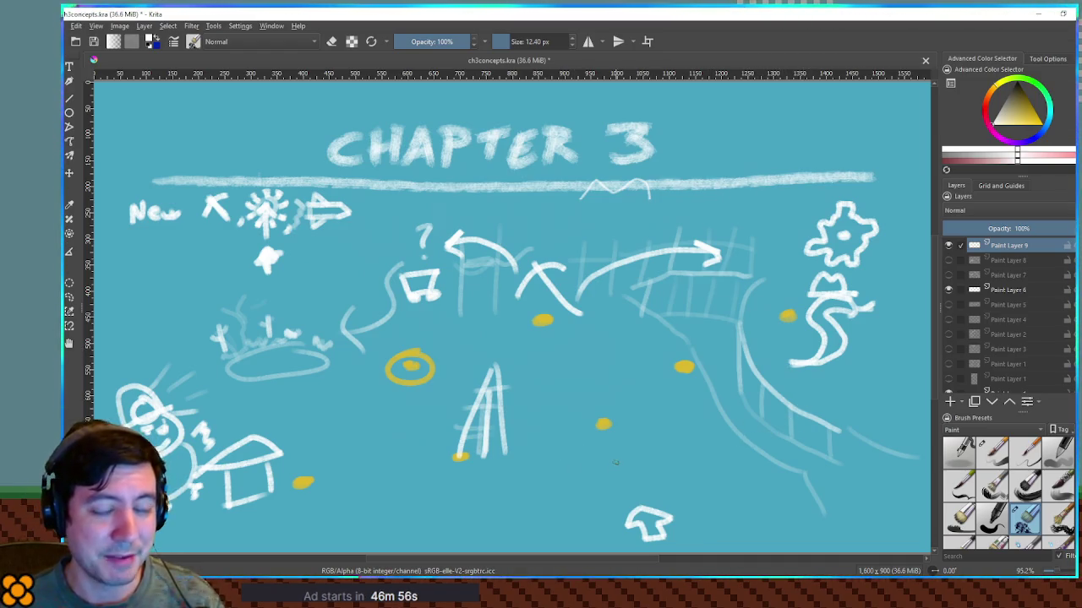